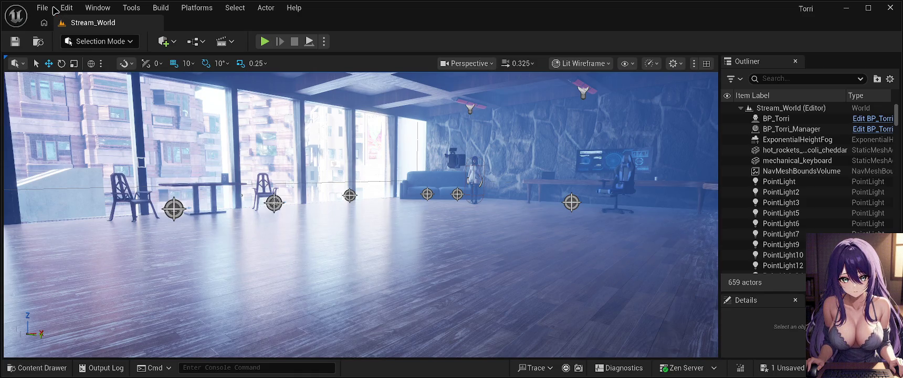
- Save the Stream_World level and bring up the Content Drawer with the Torri_Animations assets
{"action": "key", "text": "ctrl+s"}
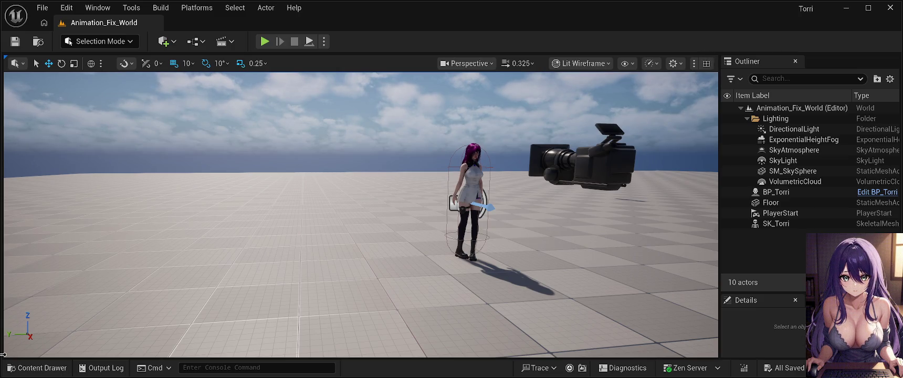
{"action": "left_click", "coordinate": [36, 368]}
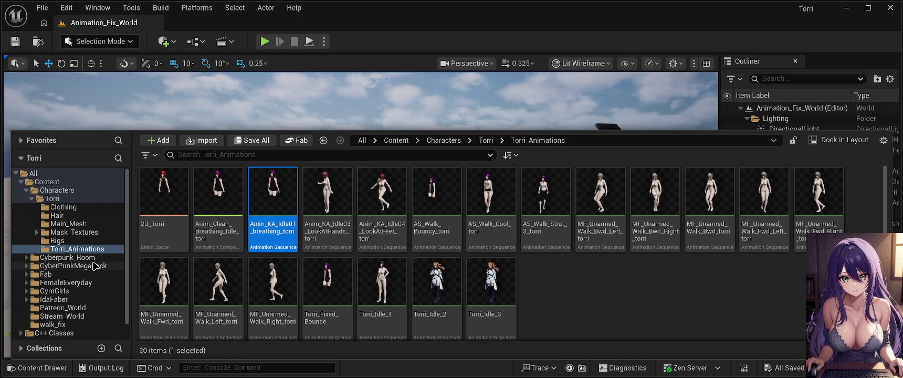
- Open FemaleEveryday/Volume3/Animations, select AS_LightStretch_Back_F_Action, then close the Content Drawer
{"action": "left_click", "coordinate": [65, 282]}
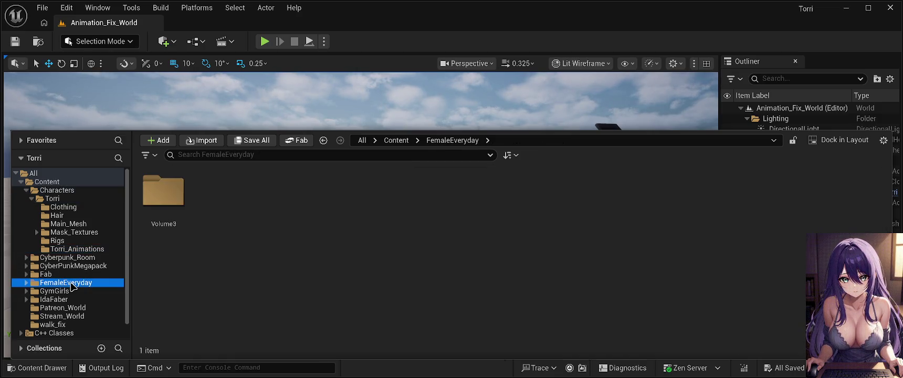
{"action": "double_click", "coordinate": [180, 199]}
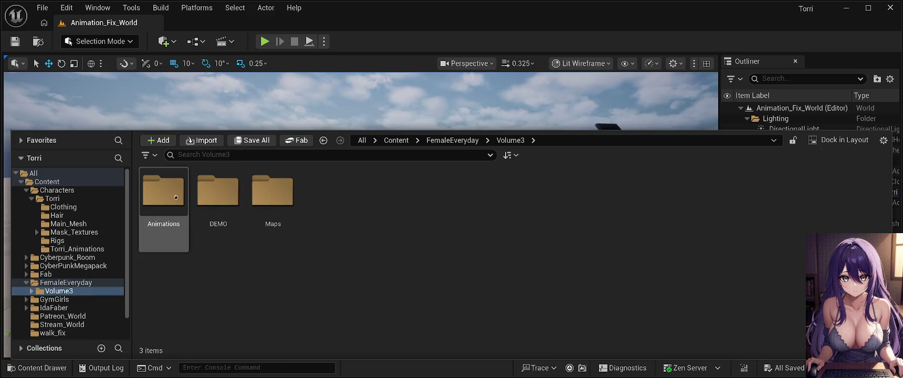
{"action": "double_click", "coordinate": [166, 196]}
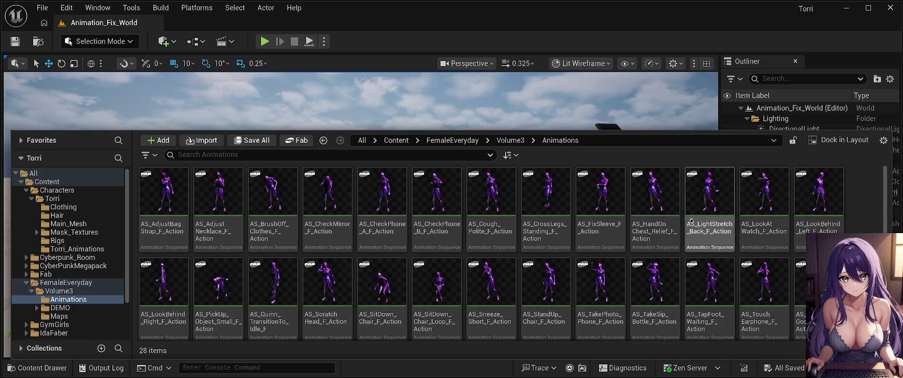
{"action": "left_click", "coordinate": [652, 213]}
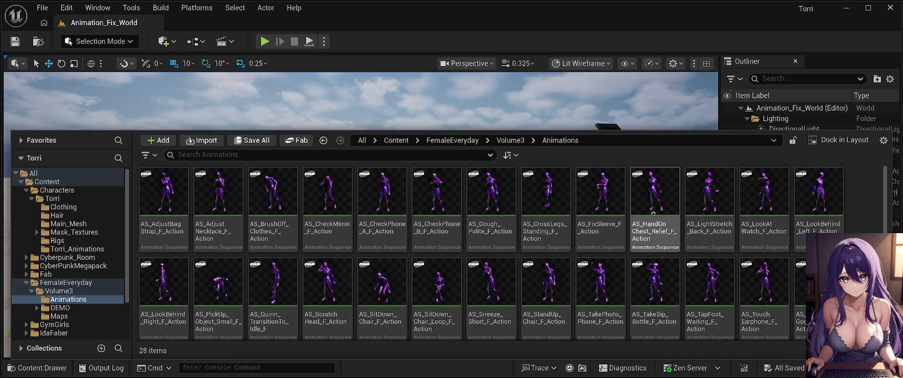
{"action": "left_click", "coordinate": [705, 185]}
{"action": "key", "text": "ctrl+space"}
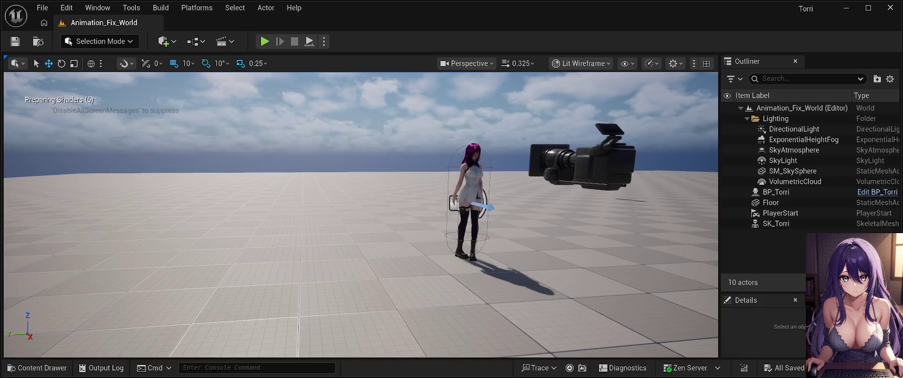
{"action": "mouse_move", "coordinate": [387, 267]}
{"action": "left_mouse_down"}
{"action": "mouse_move", "coordinate": [315, 266]}
{"action": "mouse_move", "coordinate": [446, 265]}
{"action": "left_mouse_up"}
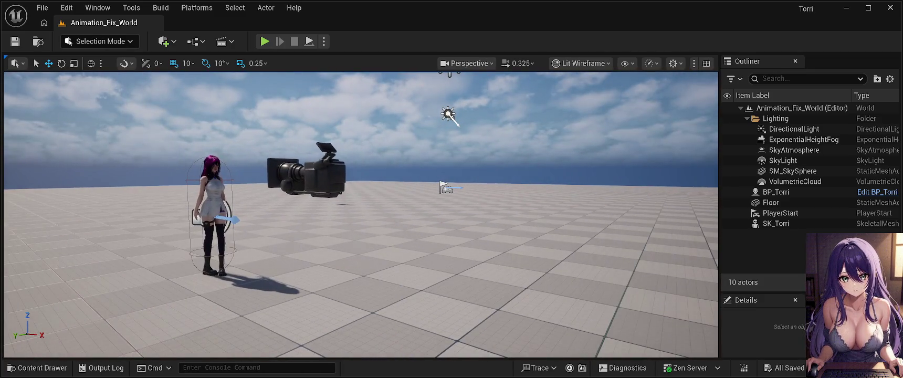
{"action": "key", "text": "alt+p"}
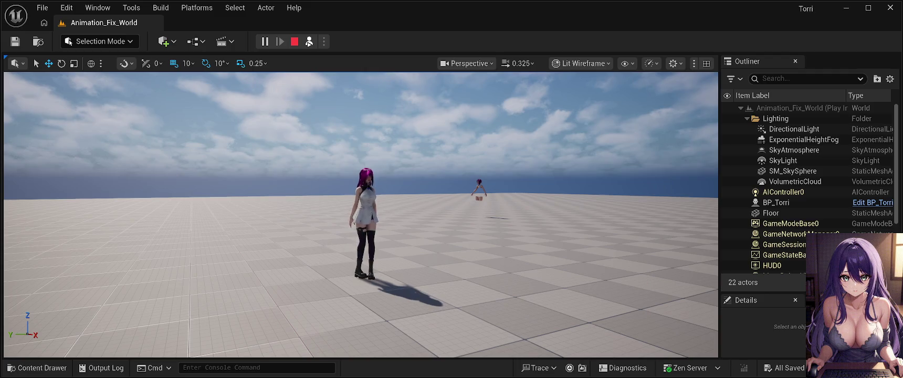
{"action": "left_click", "coordinate": [295, 42]}
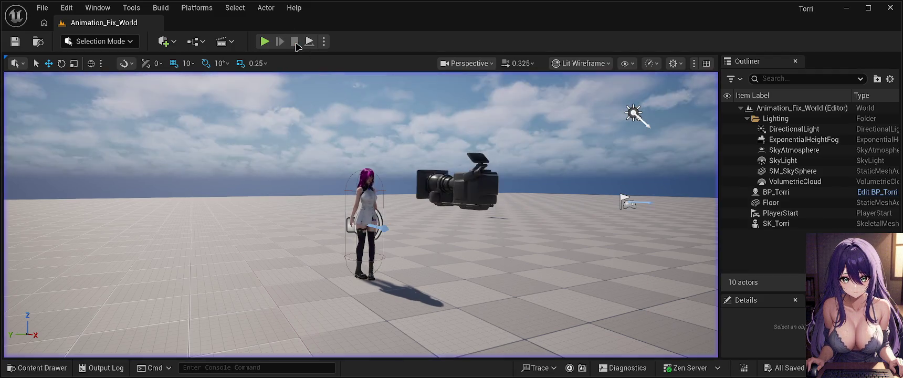
- Reopen the Animations folder, scroll its asset grid, and select AS_CrossLegs_Standing_F_Action
{"action": "left_click", "coordinate": [66, 367]}
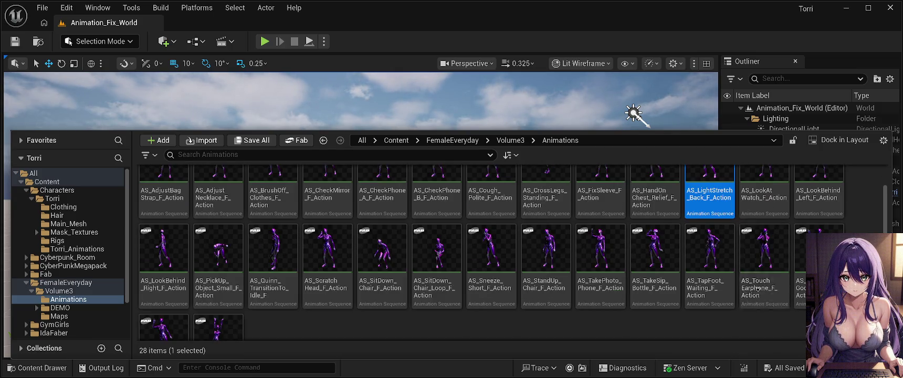
{"action": "scroll", "coordinate": [525, 296], "scroll_direction": "down", "scroll_amount": 3}
{"action": "scroll", "coordinate": [405, 294], "scroll_direction": "up", "scroll_amount": 2}
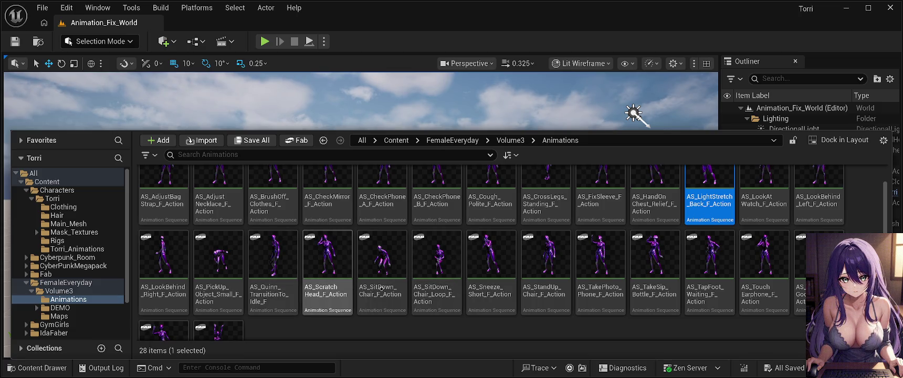
{"action": "scroll", "coordinate": [382, 292], "scroll_direction": "up", "scroll_amount": 1}
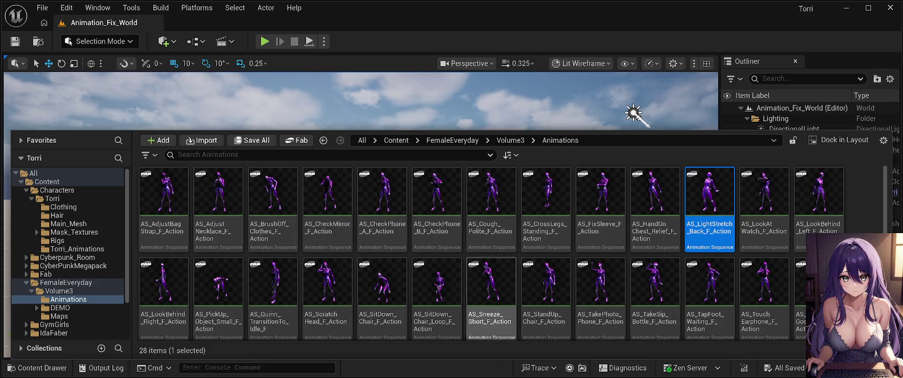
{"action": "left_click", "coordinate": [542, 201]}
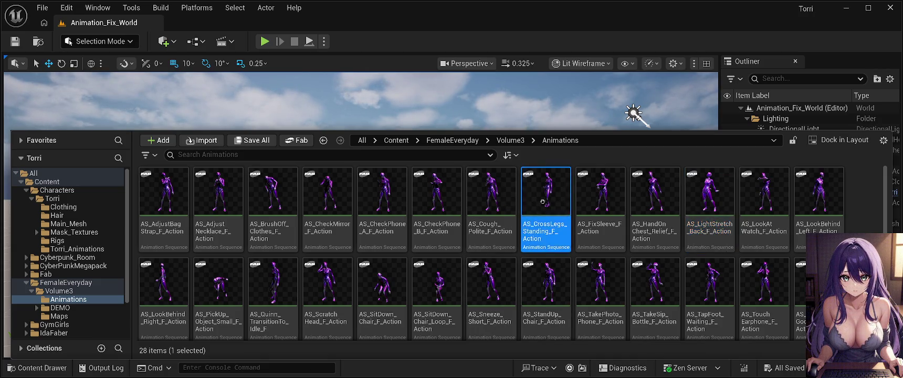
- Close the Content Drawer with Ctrl+Space to show Torri in the level viewport
{"action": "key", "text": "ctrl+space"}
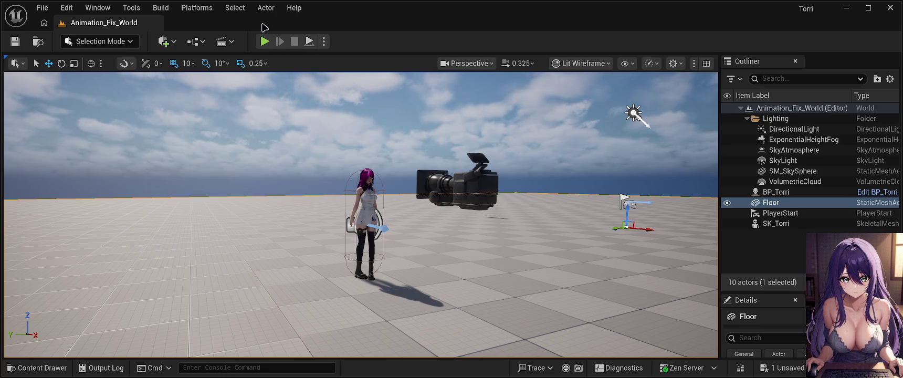
- Save the unsaved level changes and the modified asset in Animation_Fix_World
{"action": "left_click", "coordinate": [16, 42]}
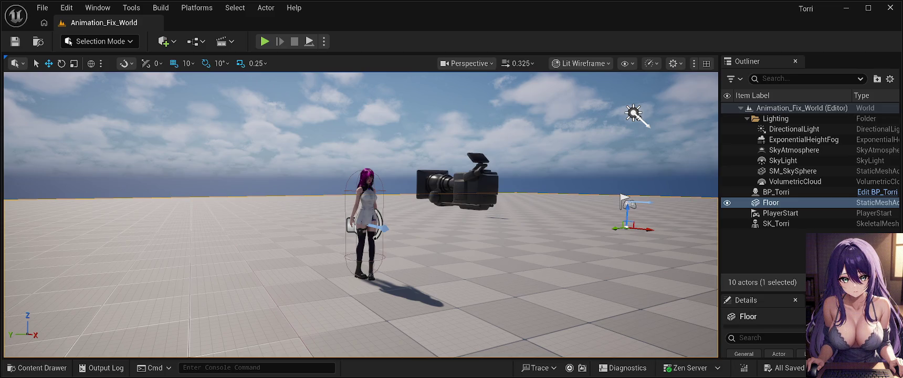
{"action": "left_click", "coordinate": [495, 308]}
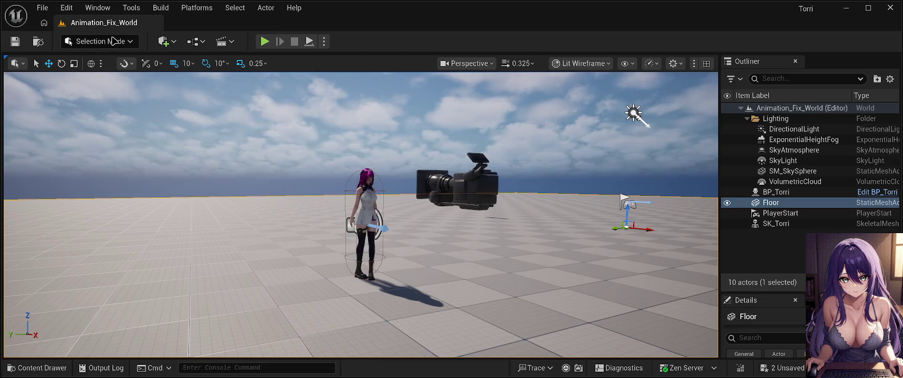
{"action": "key", "text": "ctrl+s"}
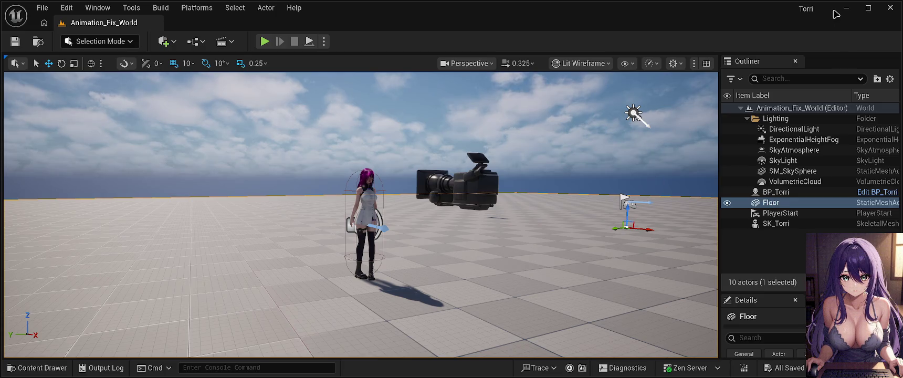
- Fly the view closer to Torri and the camera, then open the Content Drawer
{"action": "mouse_move", "coordinate": [423, 253]}
{"action": "left_mouse_down"}
{"action": "mouse_move", "coordinate": [409, 237]}
{"action": "mouse_move", "coordinate": [421, 202]}
{"action": "left_mouse_up"}
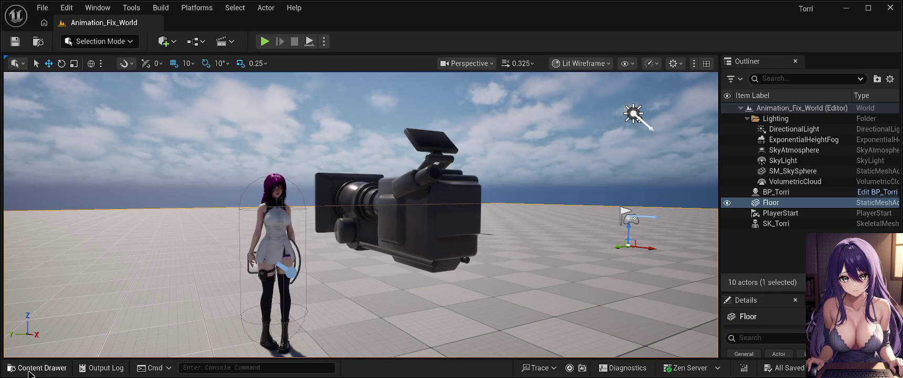
{"action": "left_click", "coordinate": [30, 372]}
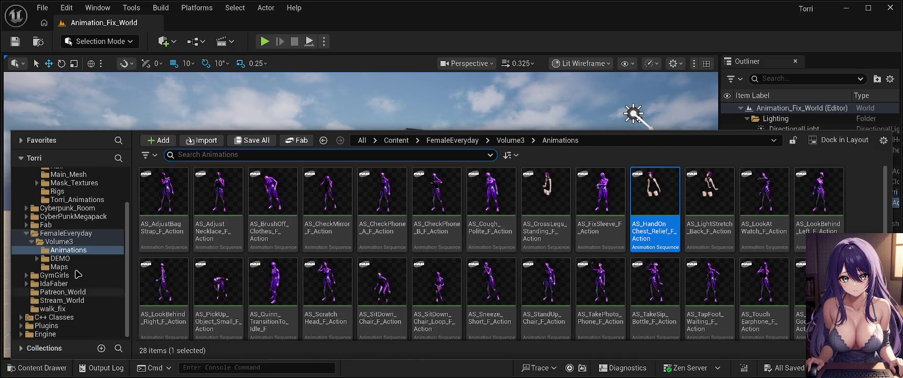
- Step up from Animations to FemaleEveryday, briefly viewing CyberPunkMegapack along the way
{"action": "left_click", "coordinate": [73, 252]}
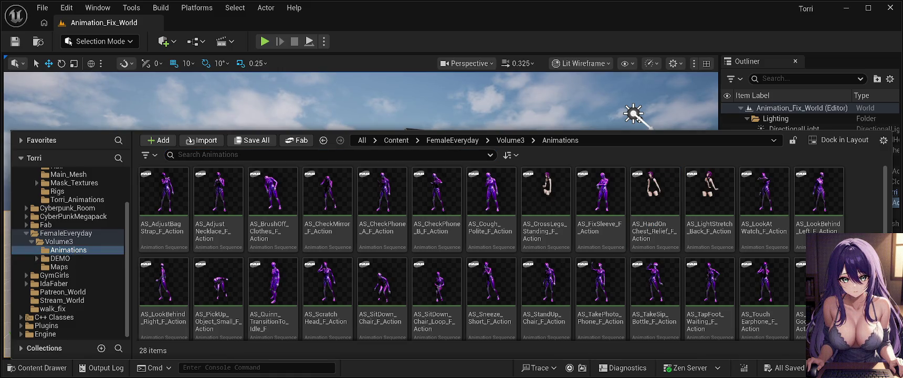
{"action": "left_click", "coordinate": [58, 251]}
{"action": "key", "text": "Left"}
{"action": "key", "text": "Left"}
{"action": "key", "text": "Left"}
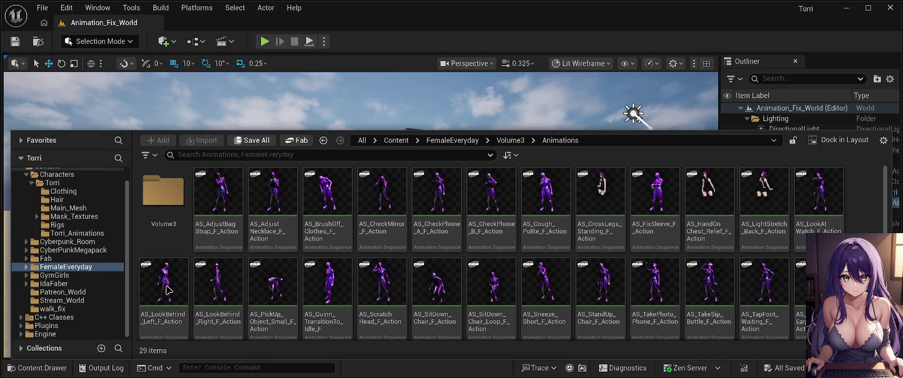
{"action": "left_click", "coordinate": [76, 250]}
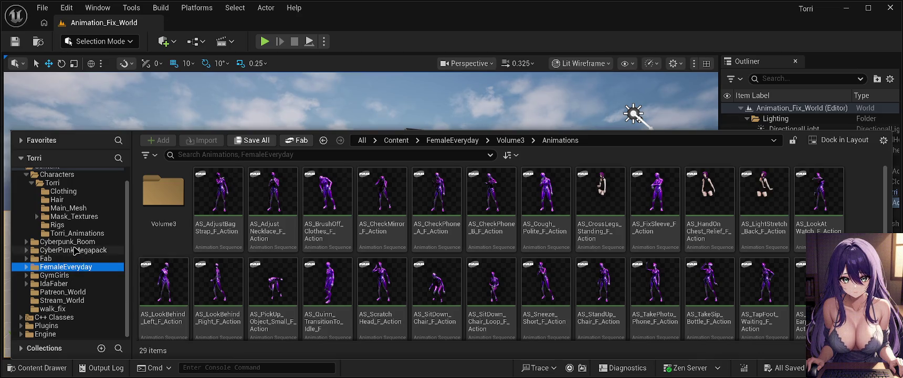
{"action": "left_click", "coordinate": [84, 268]}
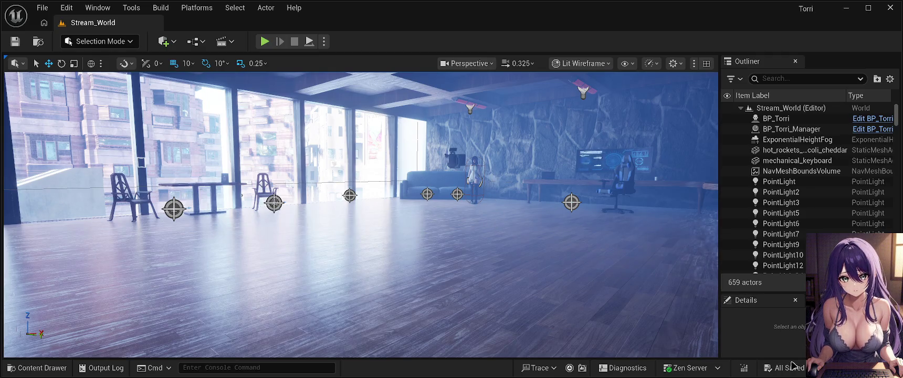
- Reopen the Content Drawer on the Volume3 Animations folder and show FemaleEveryday's contents alongside
{"action": "left_click", "coordinate": [35, 368]}
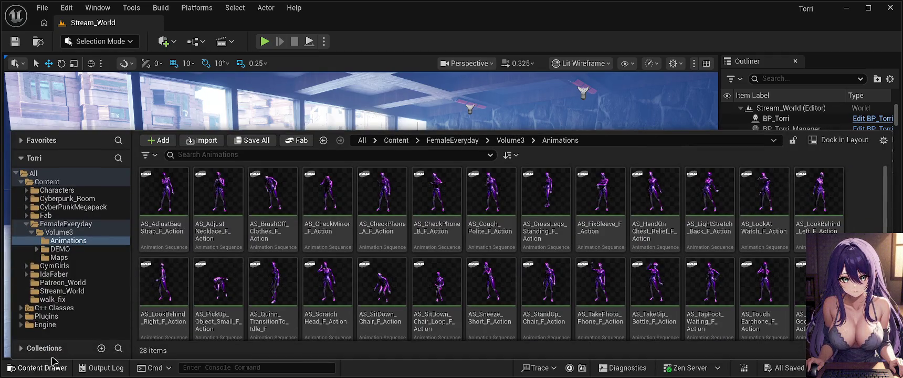
{"action": "left_click", "coordinate": [74, 242]}
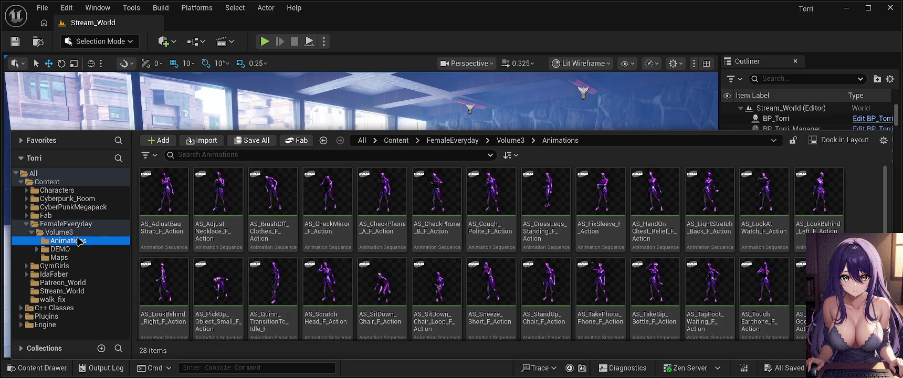
{"action": "scroll", "coordinate": [595, 276], "scroll_direction": "down", "scroll_amount": 3}
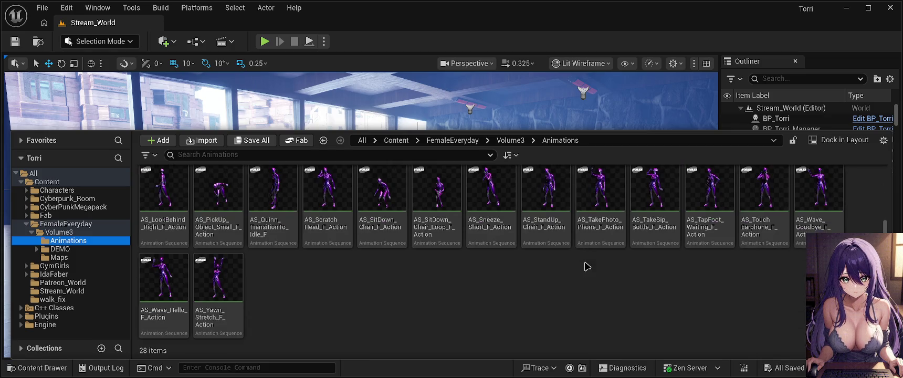
{"action": "scroll", "coordinate": [452, 244], "scroll_direction": "up", "scroll_amount": 2}
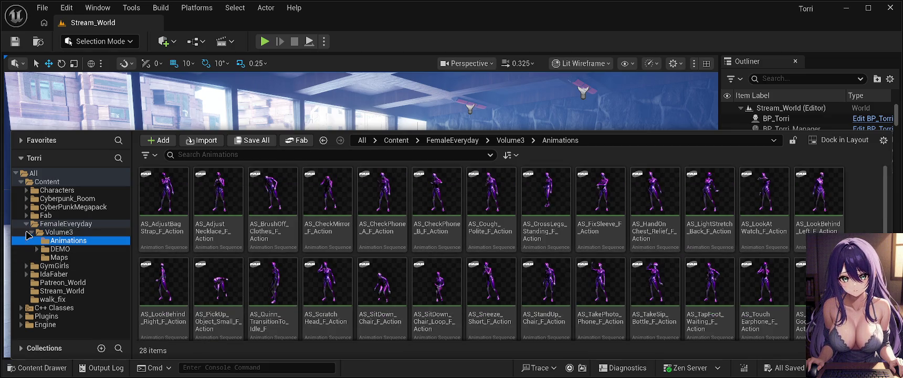
{"action": "double_click", "coordinate": [29, 225]}
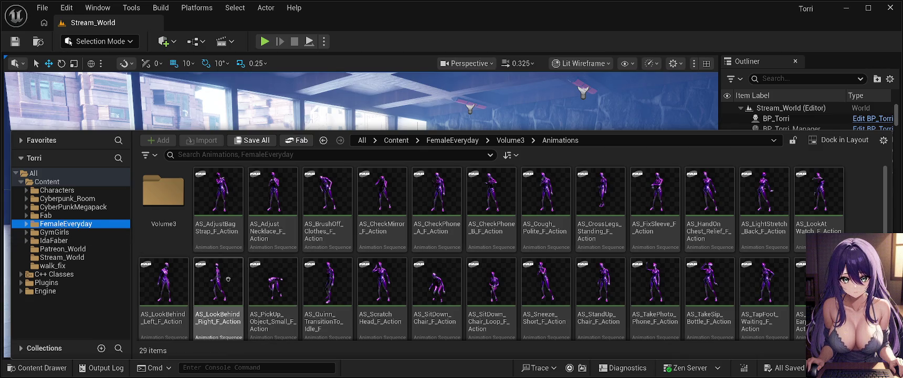
- Go up to Volume3 and list it with FemaleEveryday, briefly checking the Fab folder
{"action": "double_click", "coordinate": [181, 208]}
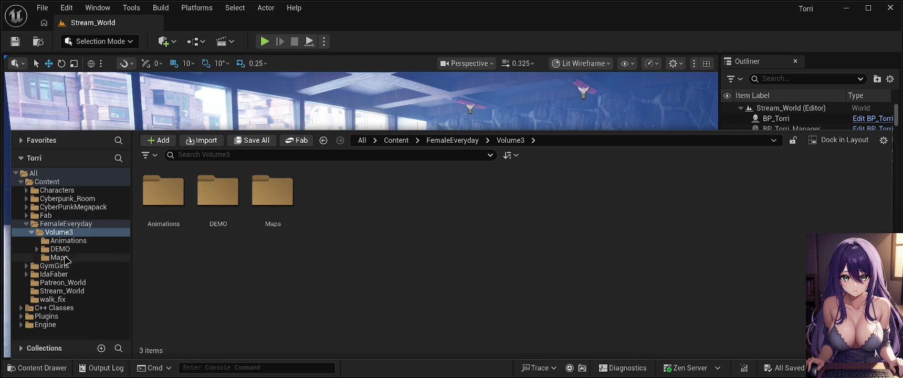
{"action": "left_click", "coordinate": [63, 225], "text": "ctrl"}
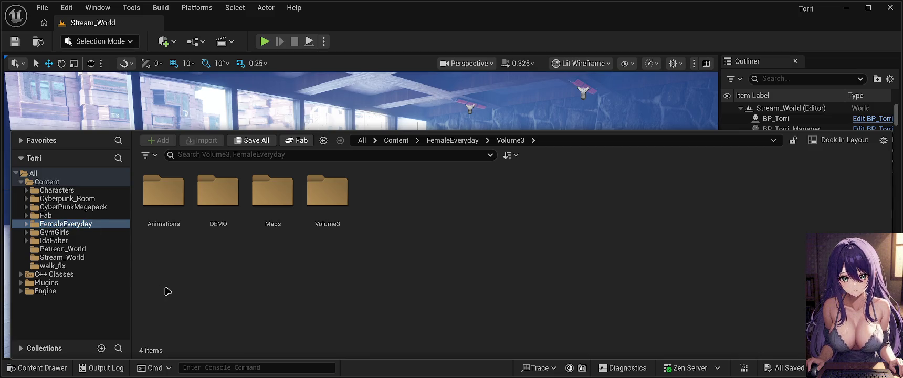
{"action": "key", "text": "Right"}
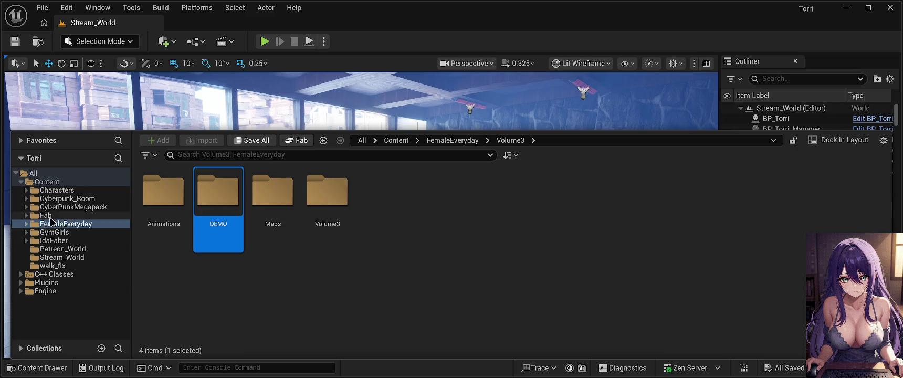
{"action": "left_click", "coordinate": [51, 217]}
{"action": "left_click", "coordinate": [72, 224]}
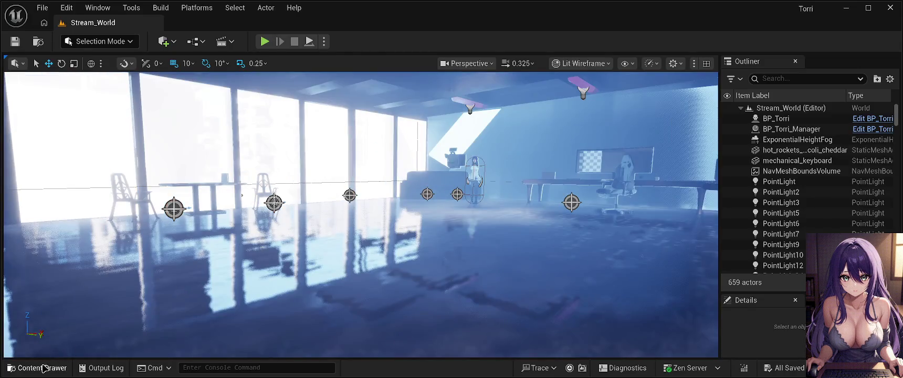
- Reopen the Content Drawer listing Volume3 and FemaleEveryday together, after a quick look at Fab
{"action": "left_click", "coordinate": [44, 368]}
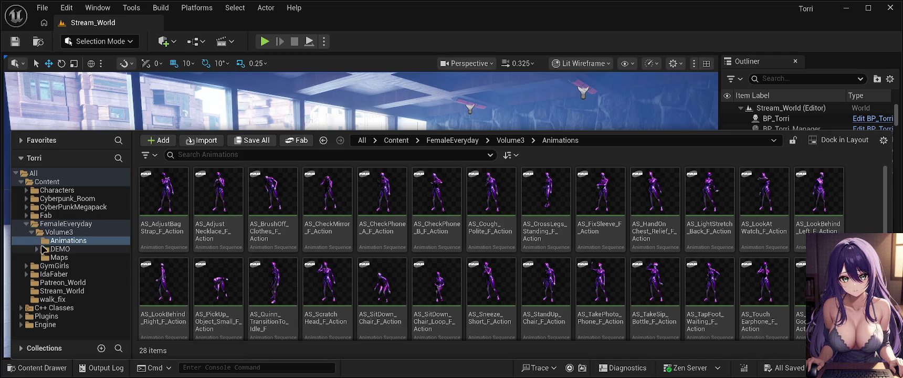
{"action": "left_click", "coordinate": [31, 232]}
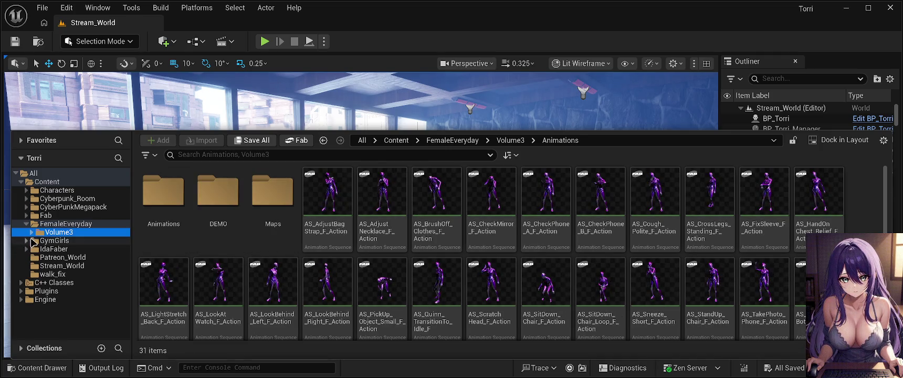
{"action": "left_click", "coordinate": [28, 225]}
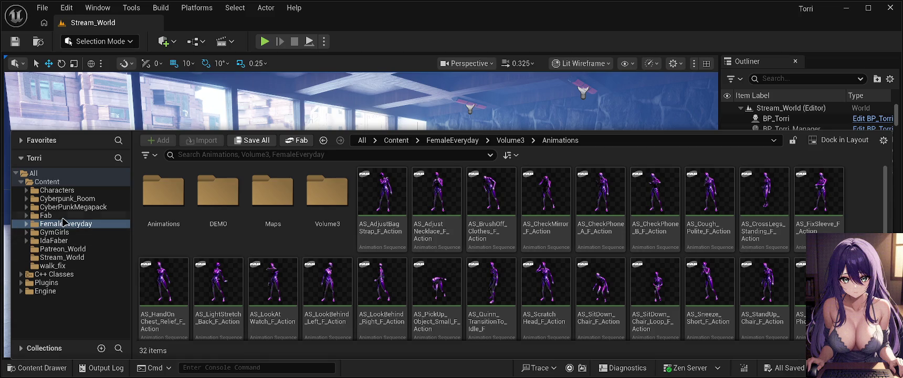
{"action": "left_click", "coordinate": [57, 215]}
{"action": "left_click", "coordinate": [58, 226]}
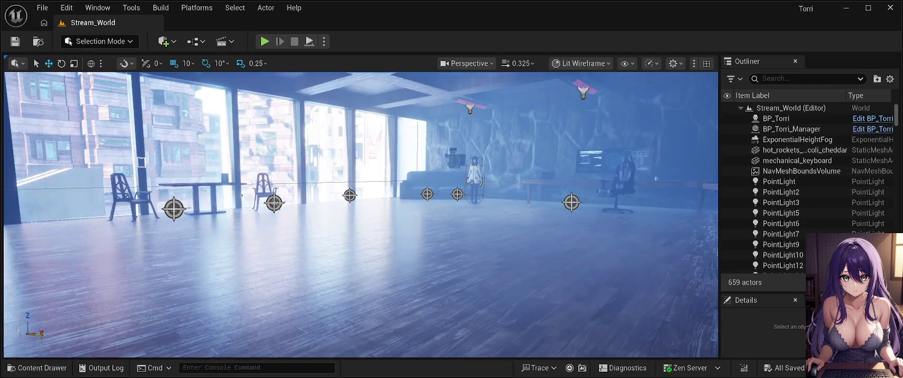
- Tilt the view up toward the loft's ceiling and windows
{"action": "mouse_move", "coordinate": [537, 268]}
{"action": "left_mouse_down"}
{"action": "mouse_move", "coordinate": [579, 268]}
{"action": "mouse_move", "coordinate": [584, 258]}
{"action": "mouse_move", "coordinate": [521, 253]}
{"action": "mouse_move", "coordinate": [516, 242]}
{"action": "mouse_move", "coordinate": [531, 244]}
{"action": "left_mouse_up"}
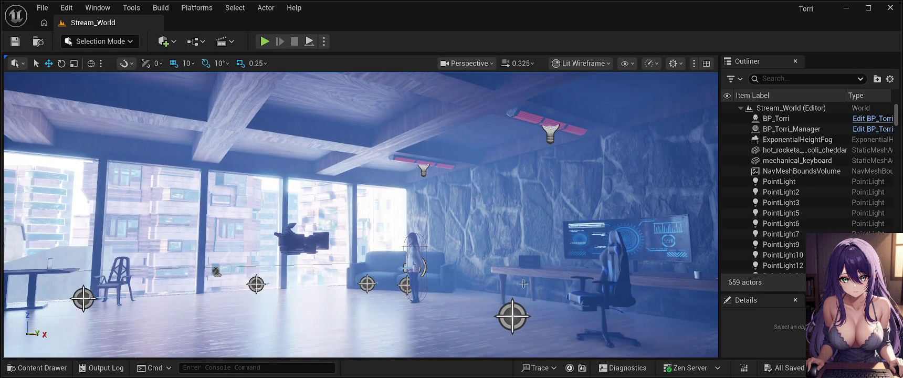
- Turn the view toward Torri and the desk, then reopen the FemaleEveryday animation assets
{"action": "left_click_drag", "start_coordinate": [367, 236], "coordinate": [457, 221]}
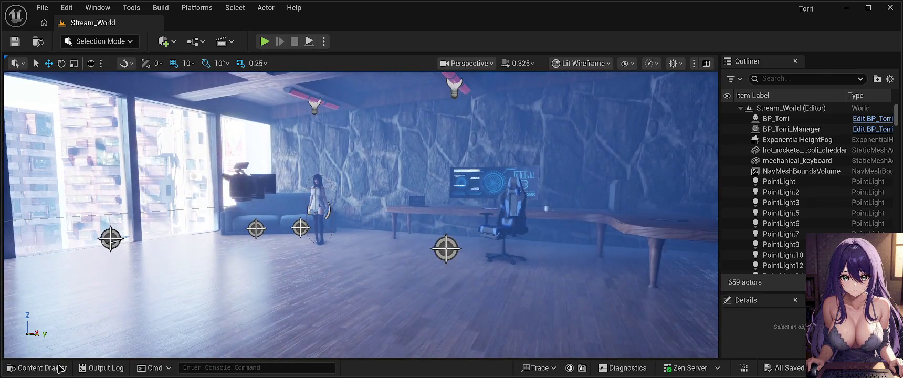
{"action": "left_click", "coordinate": [37, 368]}
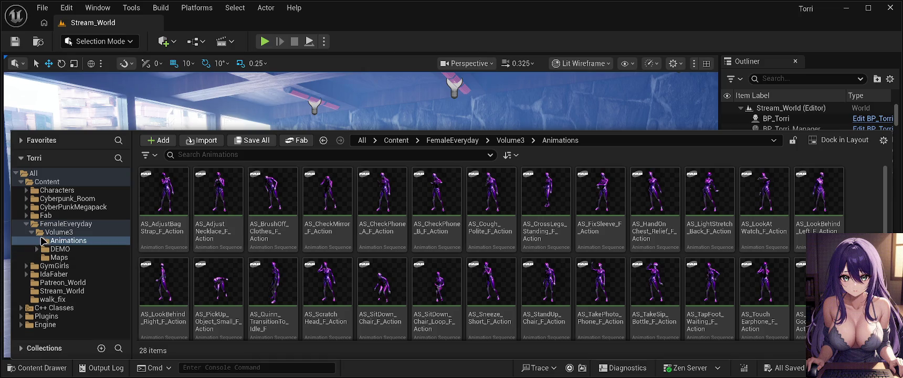
- Browse the FemaleEveryday Maps folder, collapse FemaleEveryday and Volume3, and close the Content Drawer
{"action": "left_click", "coordinate": [30, 223], "text": "ctrl"}
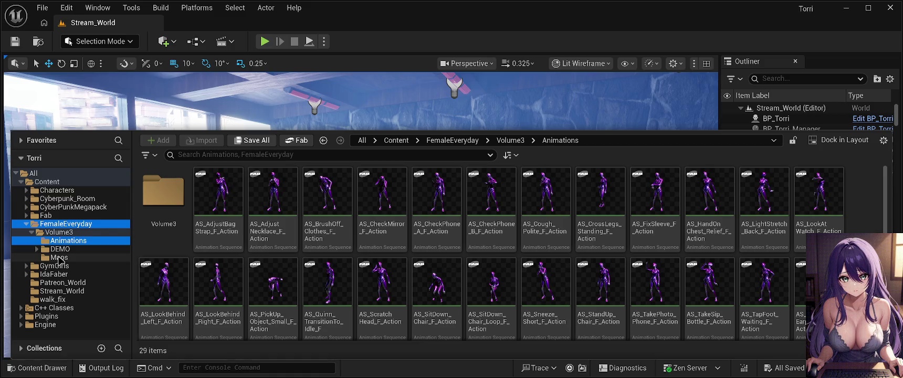
{"action": "left_click", "coordinate": [60, 258]}
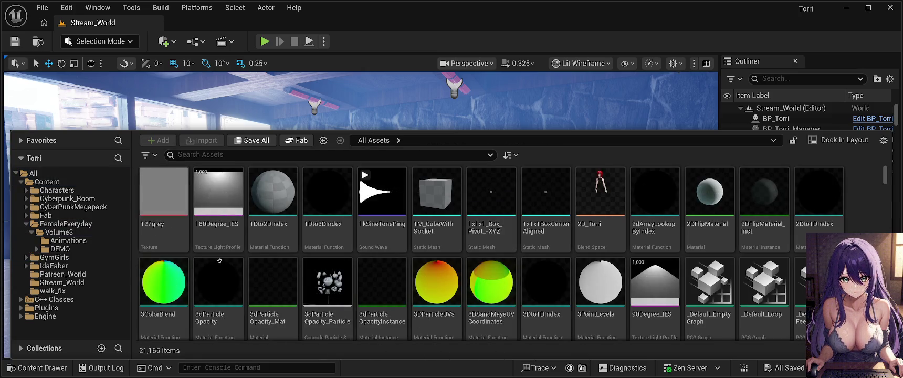
{"action": "left_click", "coordinate": [26, 224]}
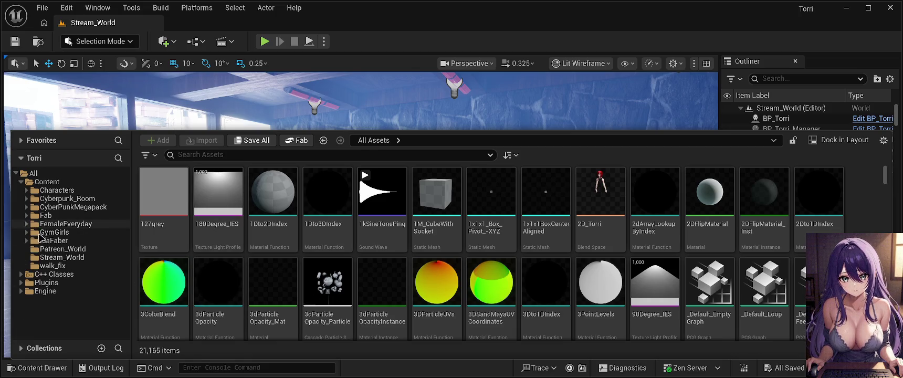
{"action": "left_click", "coordinate": [26, 224]}
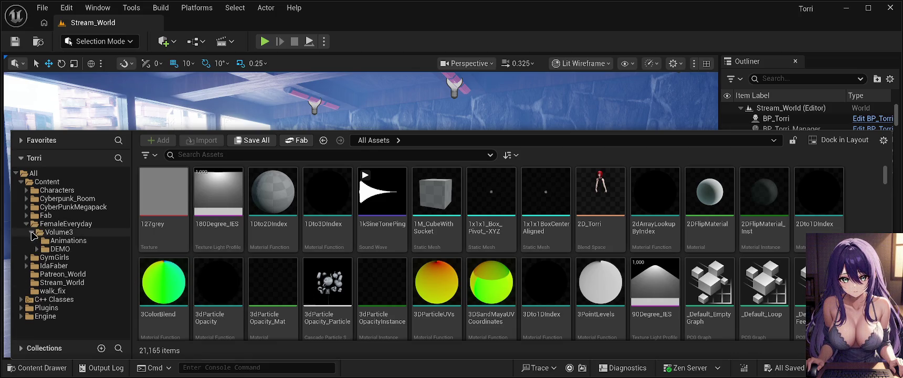
{"action": "left_click", "coordinate": [32, 233]}
{"action": "left_click", "coordinate": [26, 224]}
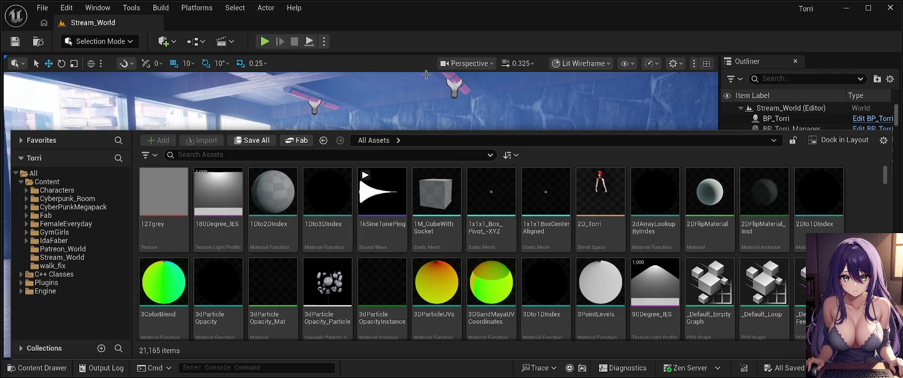
{"action": "left_click", "coordinate": [425, 46]}
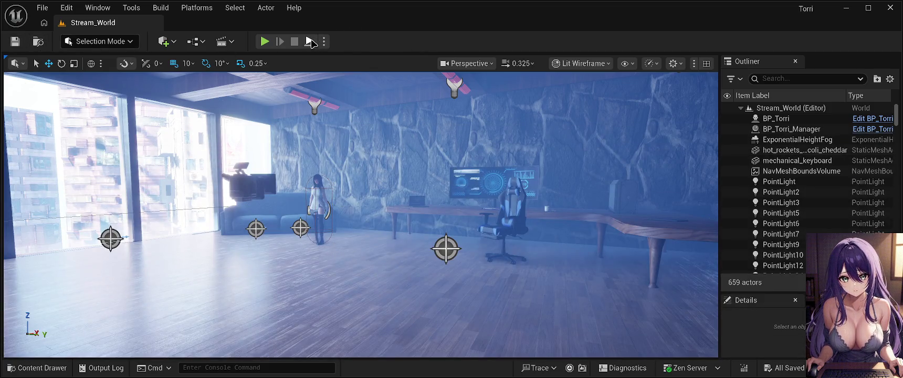
- Play Stream_World in the editor, walk forward with W, go immersive with F11, and turn left
{"action": "left_click", "coordinate": [265, 42]}
{"action": "key", "text": "w"}
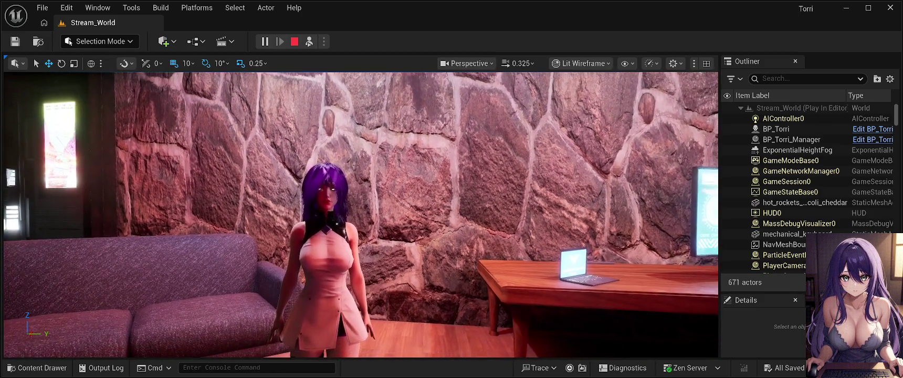
{"action": "key", "text": "F11"}
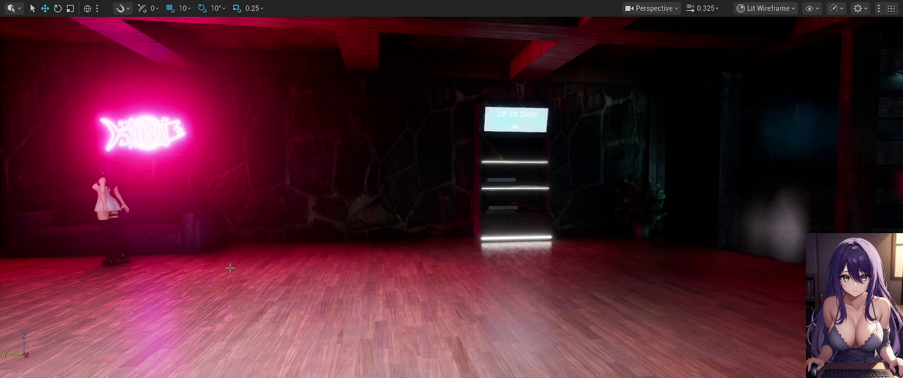
{"action": "mouse_move", "coordinate": [230, 267]}
{"action": "left_mouse_down"}
{"action": "mouse_move", "coordinate": [168, 257]}
{"action": "mouse_move", "coordinate": [193, 257]}
{"action": "mouse_move", "coordinate": [163, 246]}
{"action": "mouse_move", "coordinate": [194, 265]}
{"action": "left_mouse_up"}
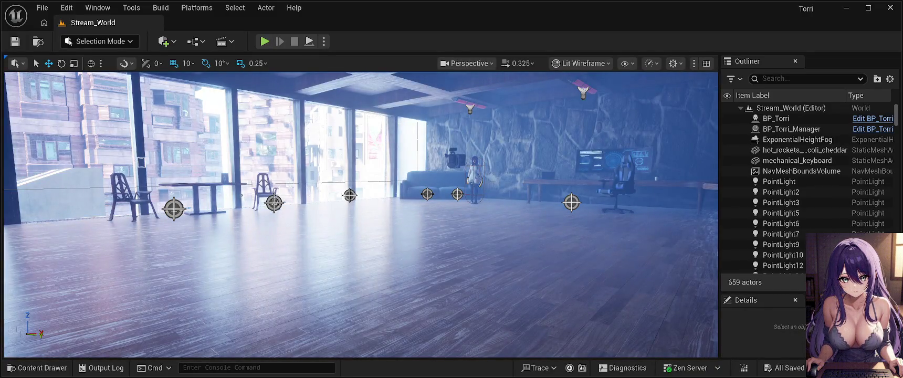
- Start a new Play In Editor session of Stream_World with Alt+P
{"action": "key", "text": "alt+p"}
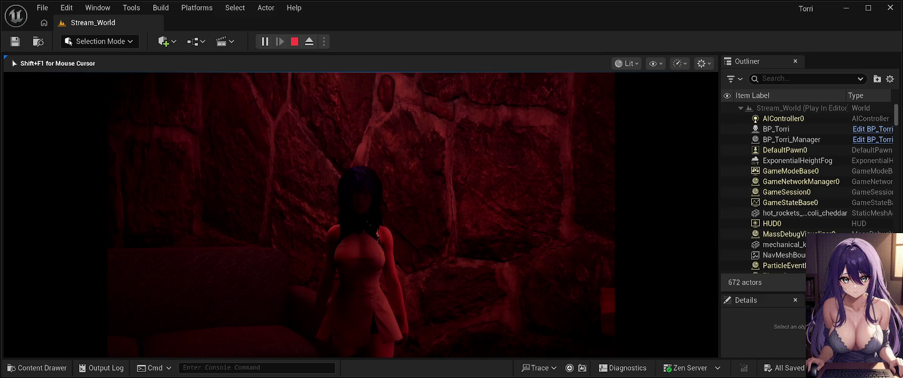
- Make the game view fullscreen and switch to the TP_Sofa close-up camera on Torri
{"action": "key", "text": "F11"}
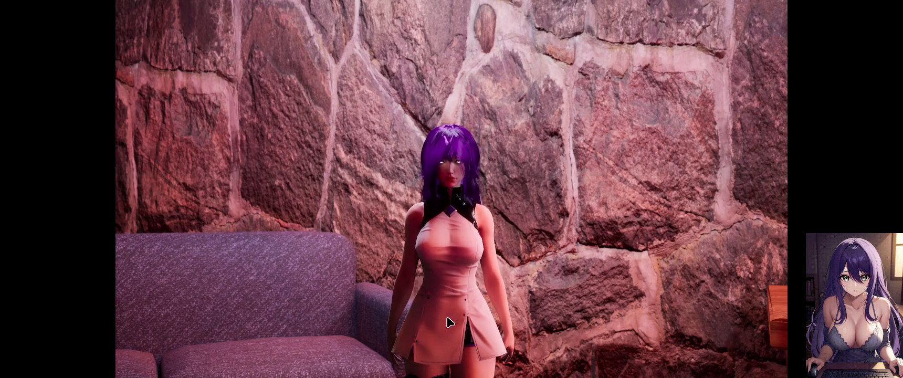
{"action": "left_click", "coordinate": [372, 323]}
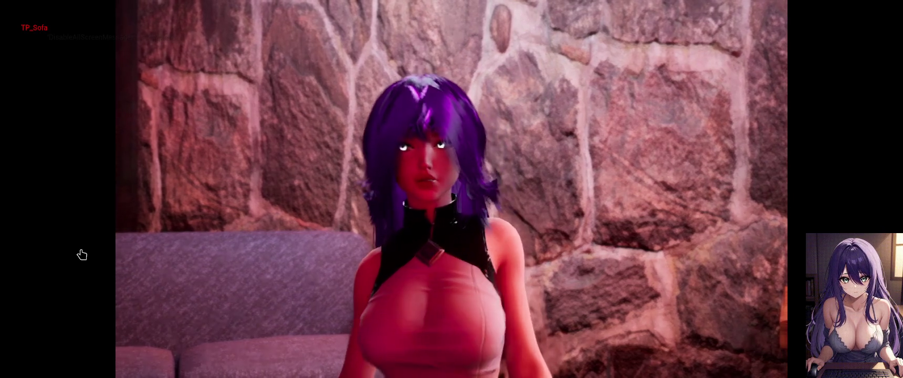
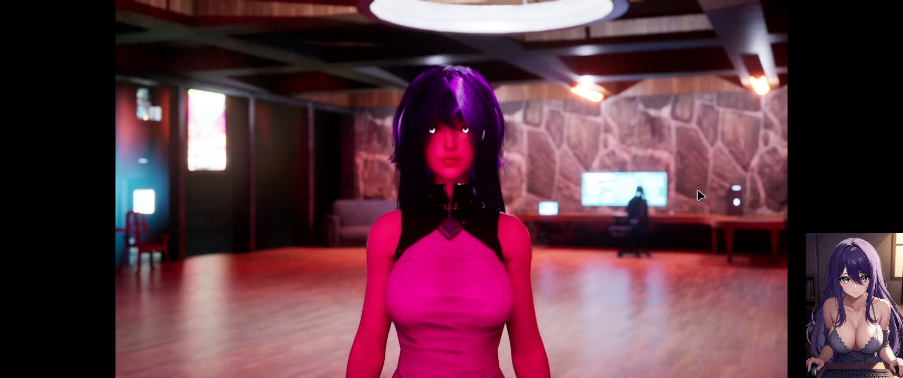
- Fire Torri's TP_Sofa teleport during play, cutting the camera to the dim red room
{"action": "left_click", "coordinate": [590, 216]}
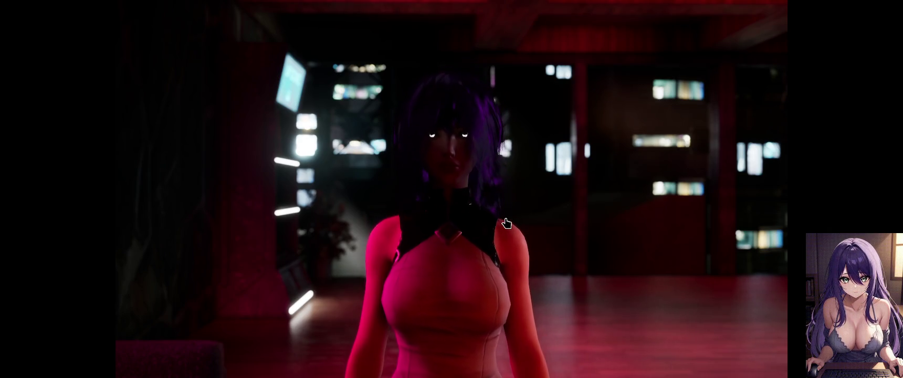
- Re-run the TP_Sofa teleport so Torri stands by the pink neon sign
{"action": "left_click", "coordinate": [488, 223]}
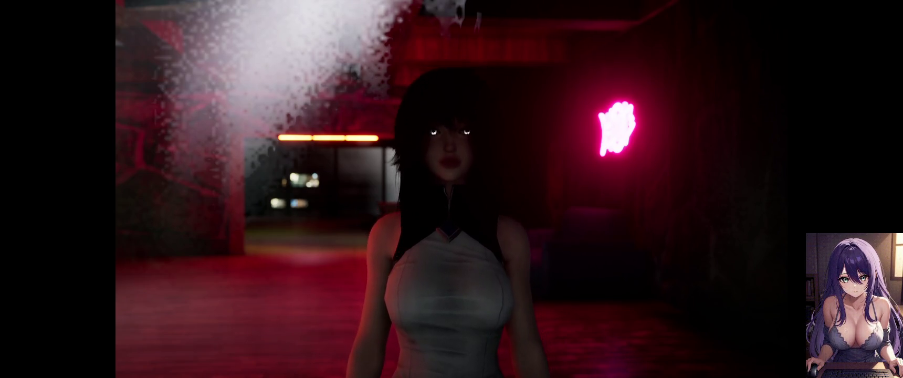
- Stop Play In Editor and turn the viewport across the loft room
{"action": "key", "text": "Escape"}
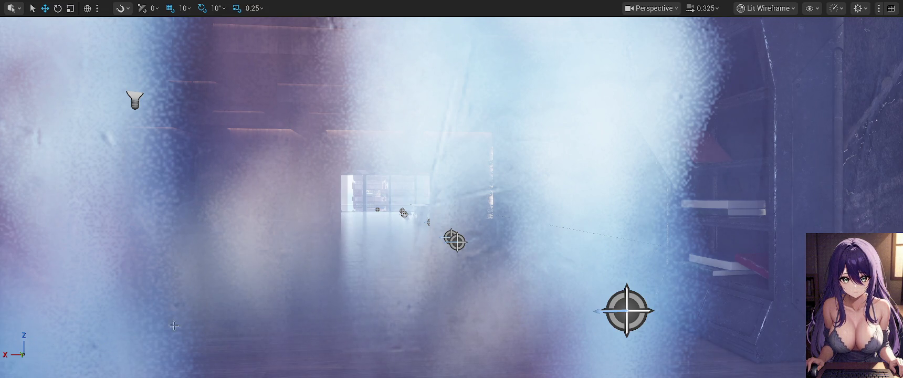
{"action": "mouse_move", "coordinate": [253, 277]}
{"action": "left_mouse_down"}
{"action": "mouse_move", "coordinate": [294, 281]}
{"action": "mouse_move", "coordinate": [302, 325]}
{"action": "mouse_move", "coordinate": [388, 325]}
{"action": "mouse_move", "coordinate": [243, 287]}
{"action": "left_mouse_up"}
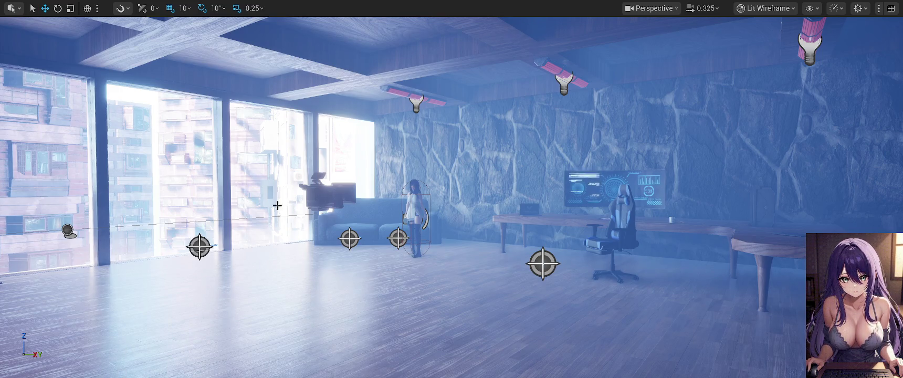
- Exit immersive mode and show the Content Drawer's 10 Content folders
{"action": "key", "text": "F11"}
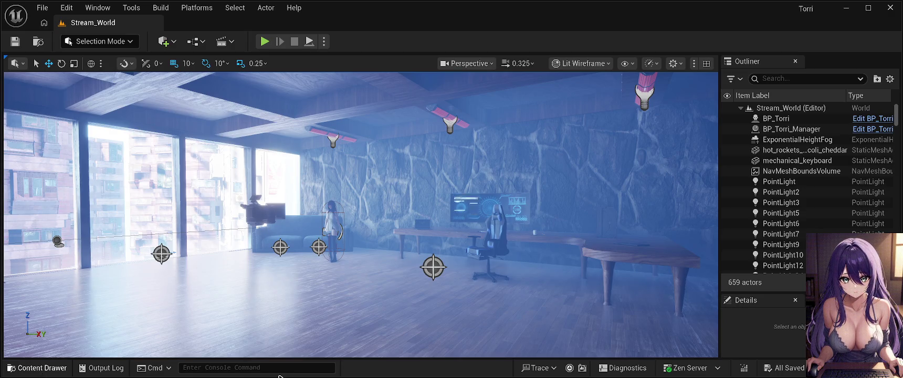
{"action": "left_click", "coordinate": [54, 370]}
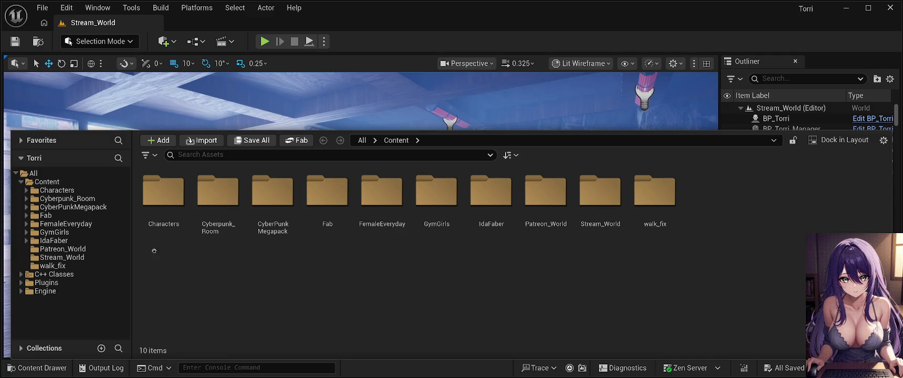
- Select AS_HandOnChest_Relief_F_Action in FemaleEveryday/Volume3/Animations, then collapse the Content Drawer
{"action": "left_click", "coordinate": [64, 225]}
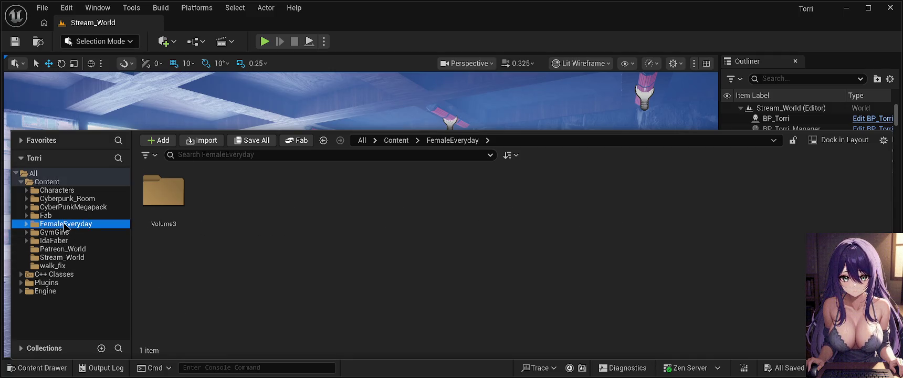
{"action": "double_click", "coordinate": [162, 204]}
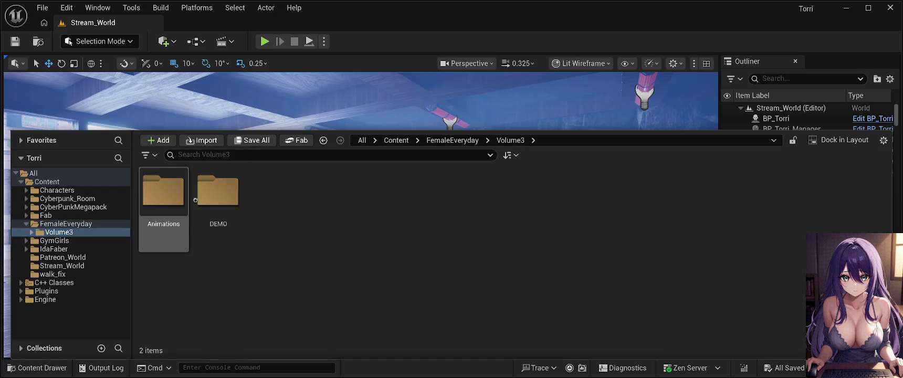
{"action": "double_click", "coordinate": [163, 194]}
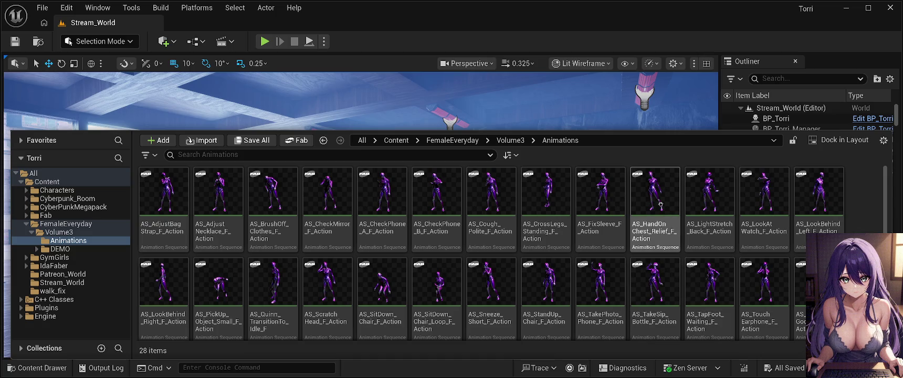
{"action": "left_click", "coordinate": [660, 205]}
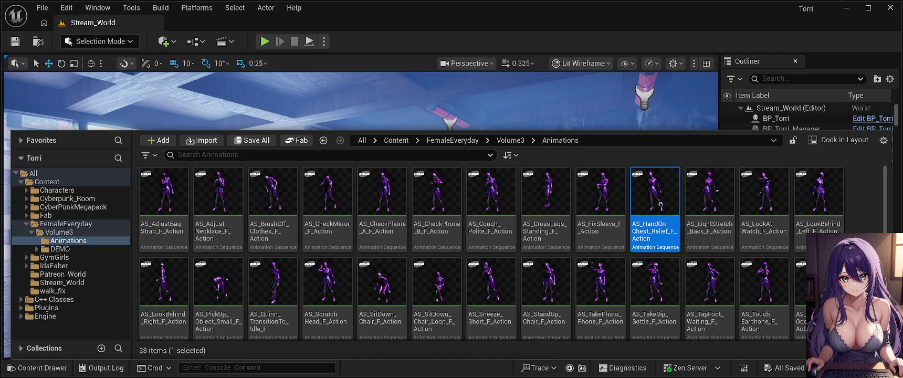
{"action": "key", "text": "ctrl+space"}
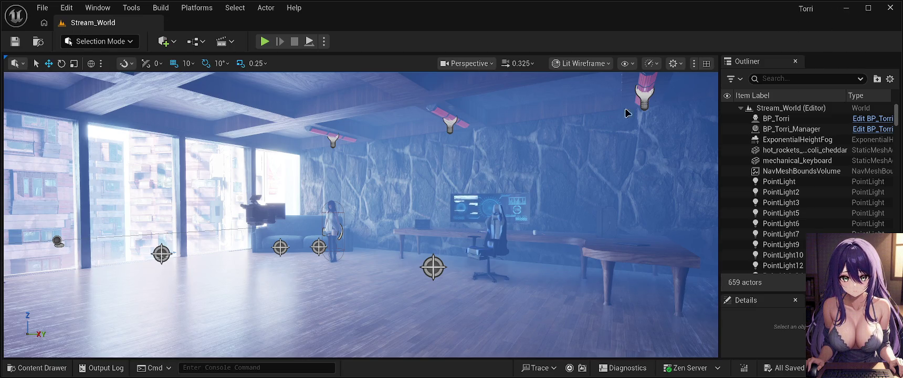
{"action": "left_click", "coordinate": [42, 368]}
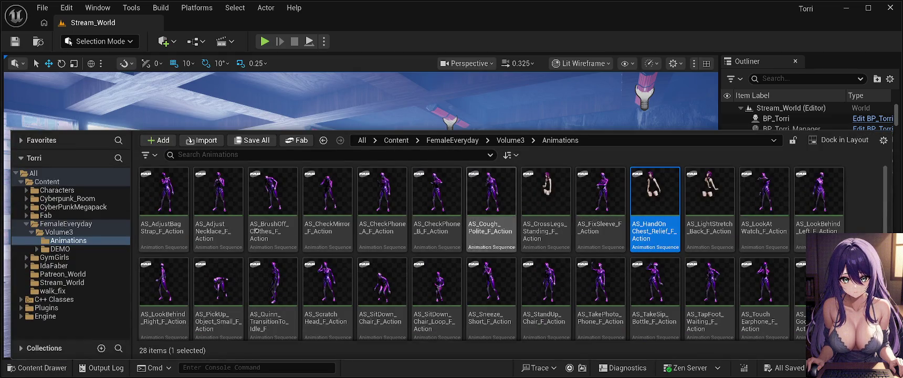
{"action": "left_click", "coordinate": [55, 190]}
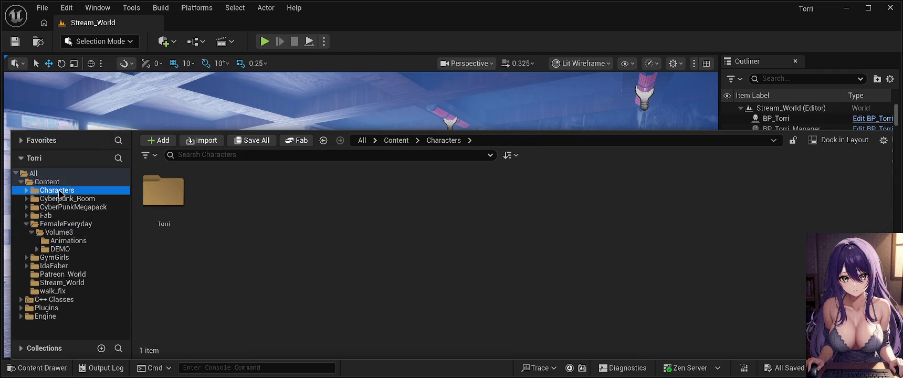
{"action": "double_click", "coordinate": [164, 189]}
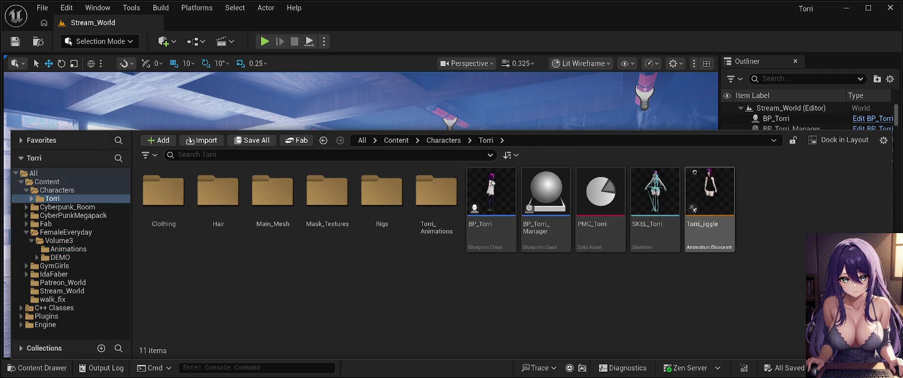
{"action": "key", "text": "ctrl+space"}
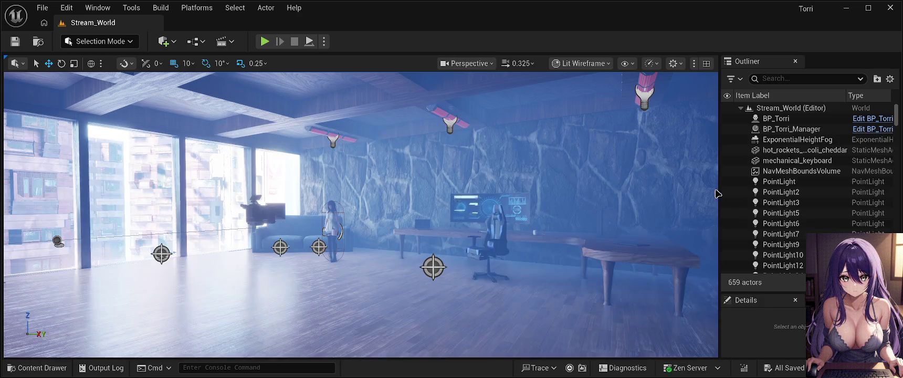
{"action": "left_click", "coordinate": [20, 370]}
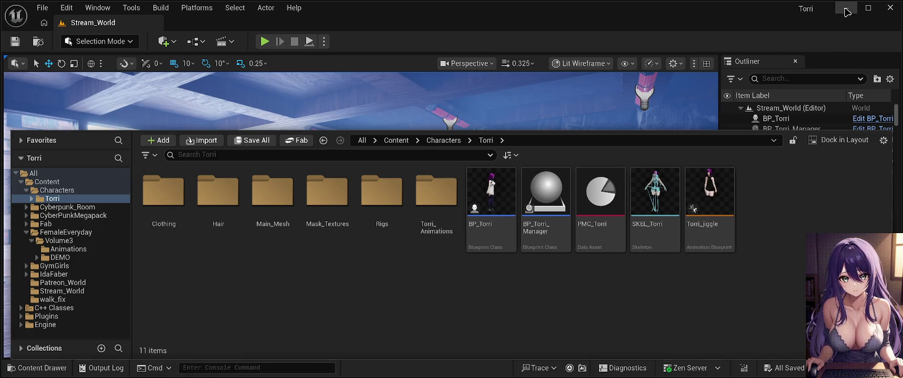
{"action": "key", "text": "ctrl+space"}
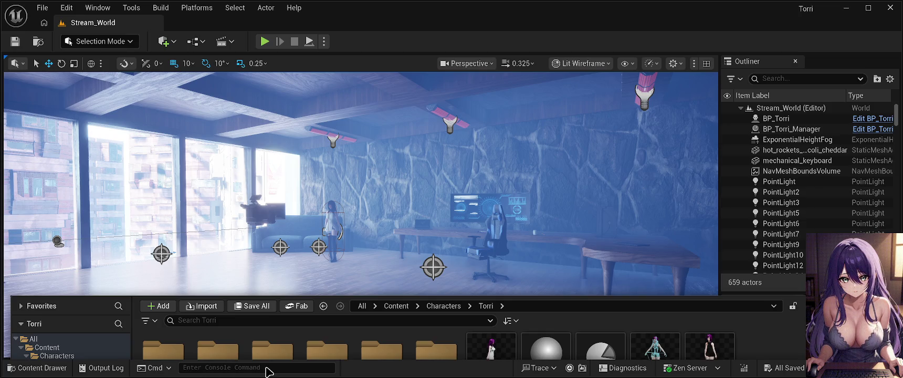
{"action": "key", "text": "ctrl+space"}
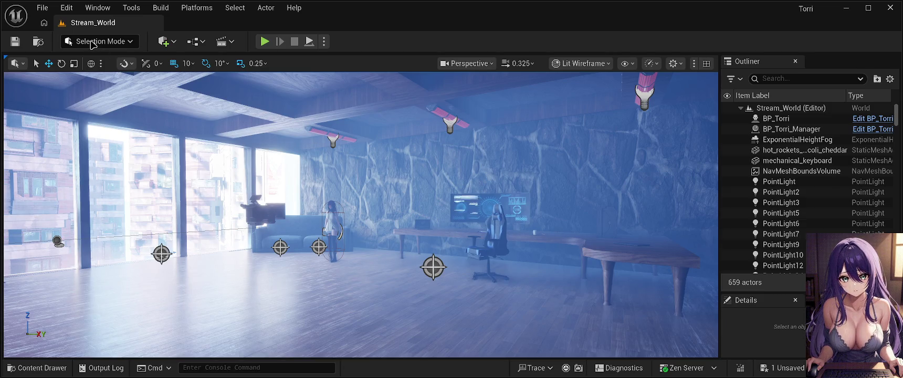
- Save the Stream_World level and start Play In Editor with Alt+P
{"action": "left_click", "coordinate": [15, 41]}
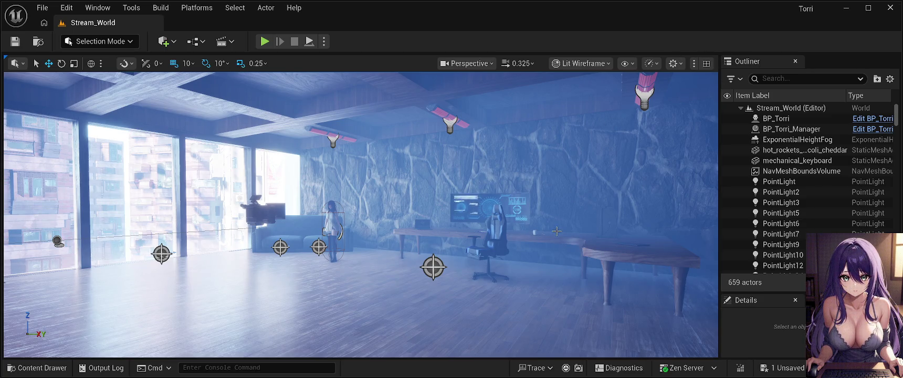
{"action": "key", "text": "alt+p"}
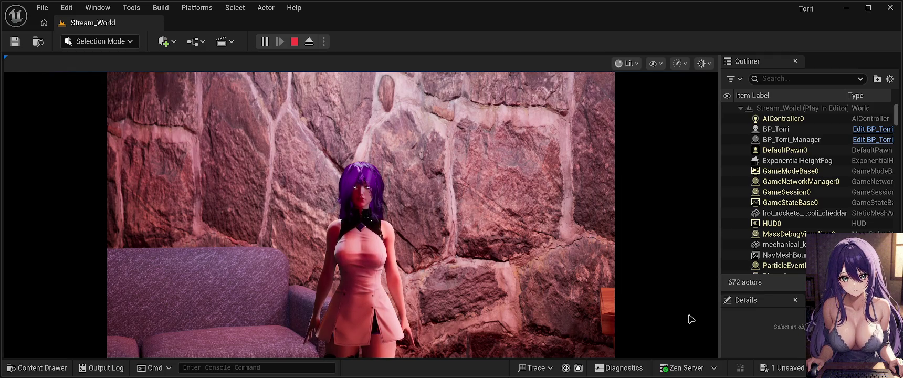
- Release control of the fullscreen play session with Shift+F1, then restart Play In Editor
{"action": "left_click", "coordinate": [649, 321]}
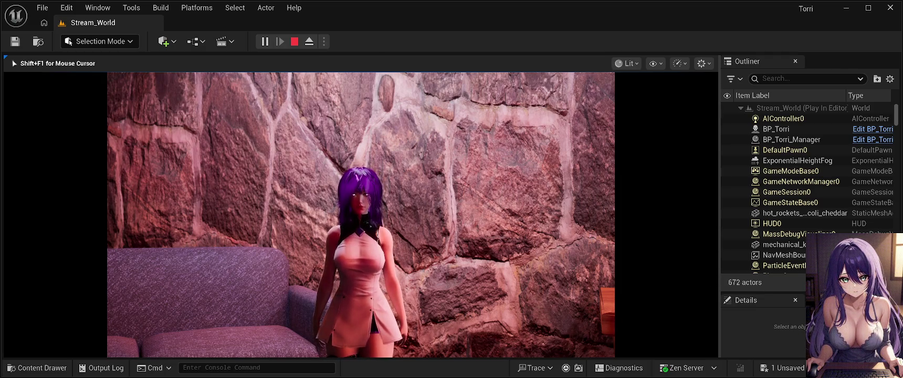
{"action": "key", "text": "F11"}
{"action": "key", "text": "shift+F1"}
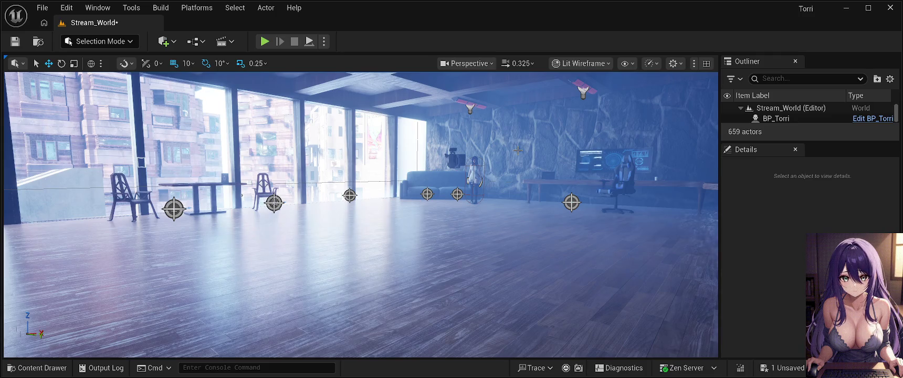
{"action": "key", "text": "alt+p"}
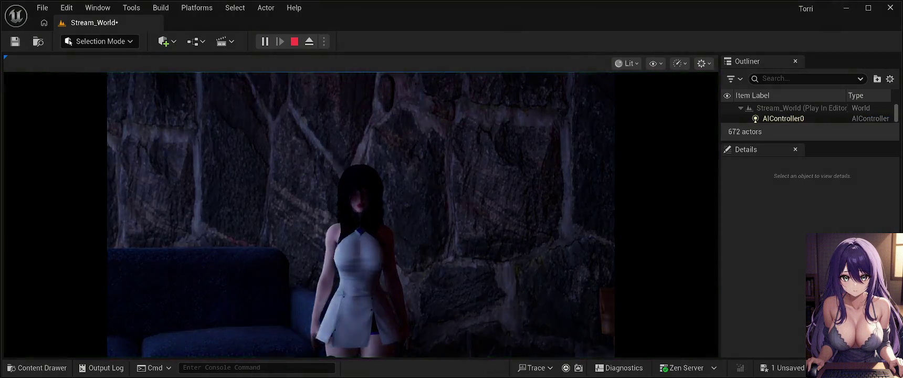
- Take control of the game in fullscreen and walk Torri with the A and S keys
{"action": "left_click", "coordinate": [620, 164]}
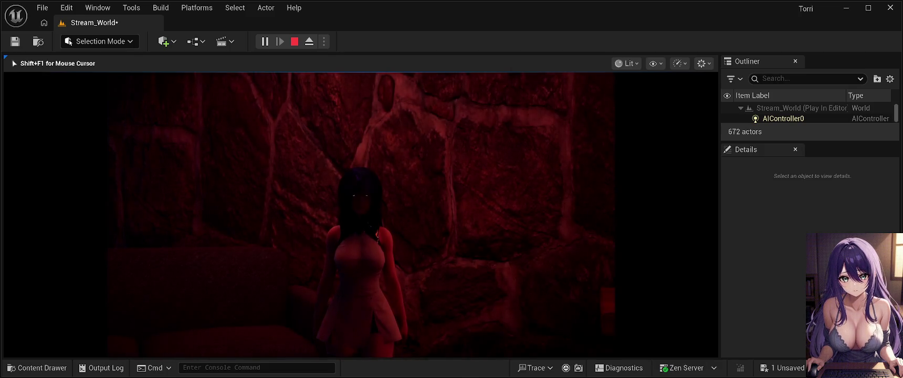
{"action": "key", "text": "F11"}
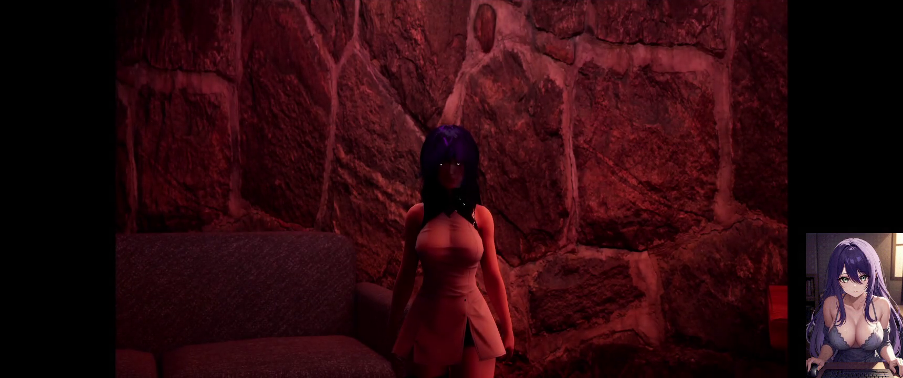
{"action": "key", "text": "a"}
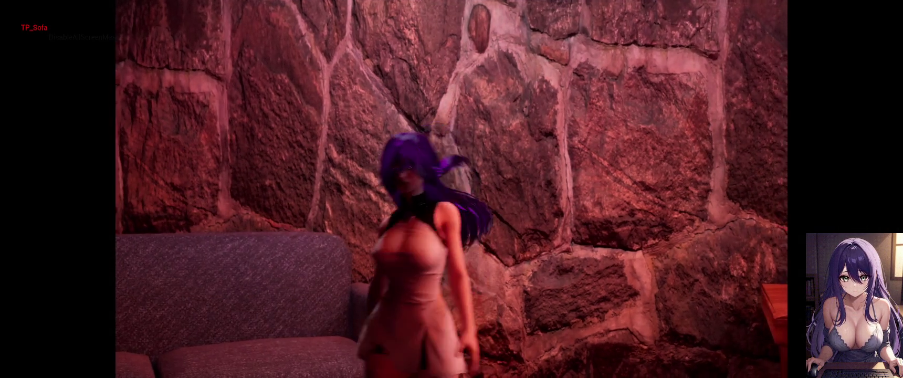
{"action": "key", "text": "s"}
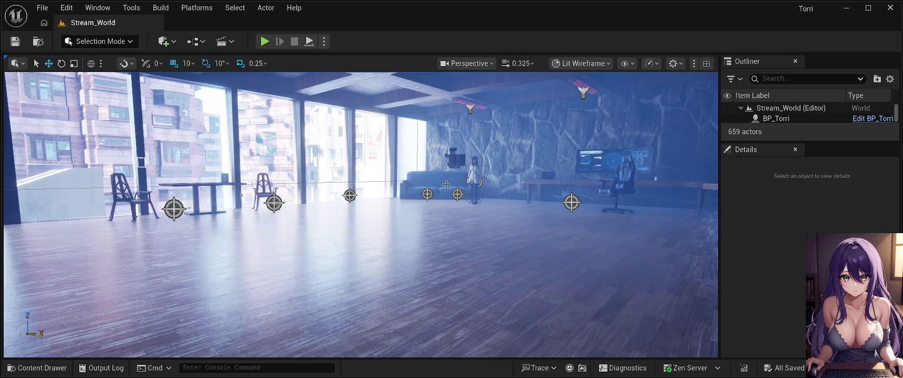
{"action": "key", "text": "alt+p"}
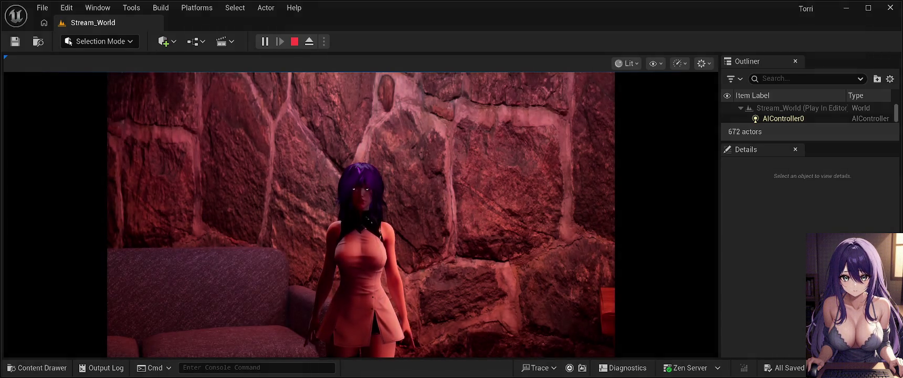
{"action": "key", "text": "Escape"}
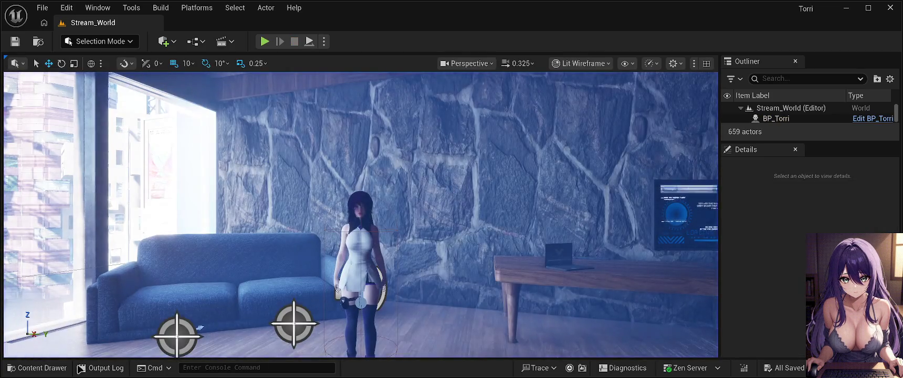
{"action": "left_click", "coordinate": [42, 368]}
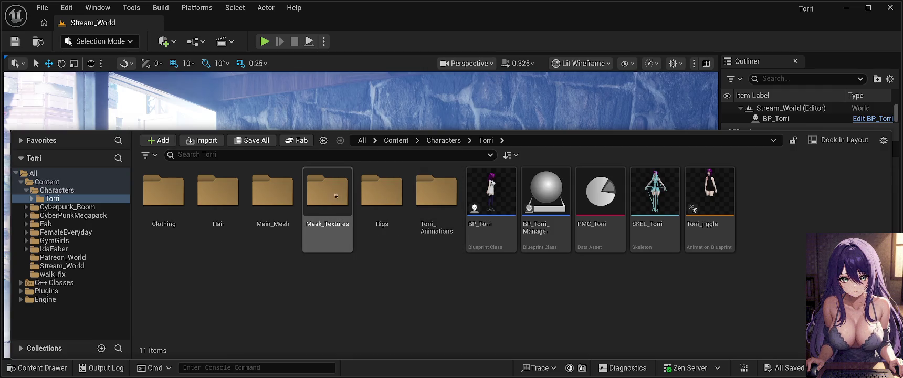
- Select PA_UE5_Torri in Main_Mesh, close the Content Drawer, and save the level
{"action": "double_click", "coordinate": [278, 202]}
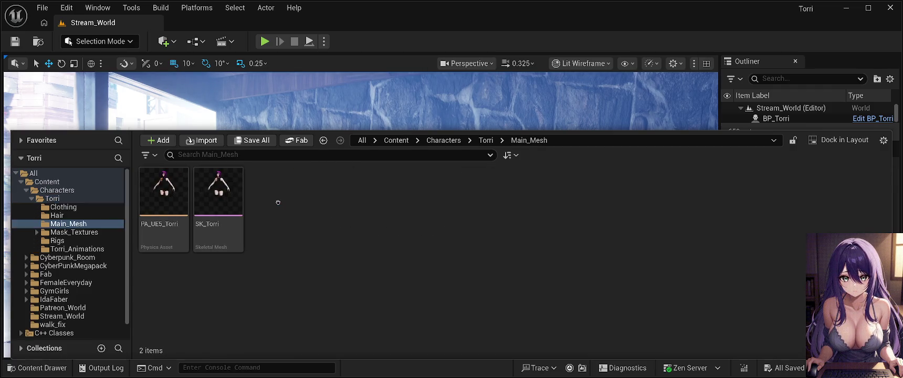
{"action": "left_click", "coordinate": [151, 207]}
{"action": "key", "text": "ctrl+space"}
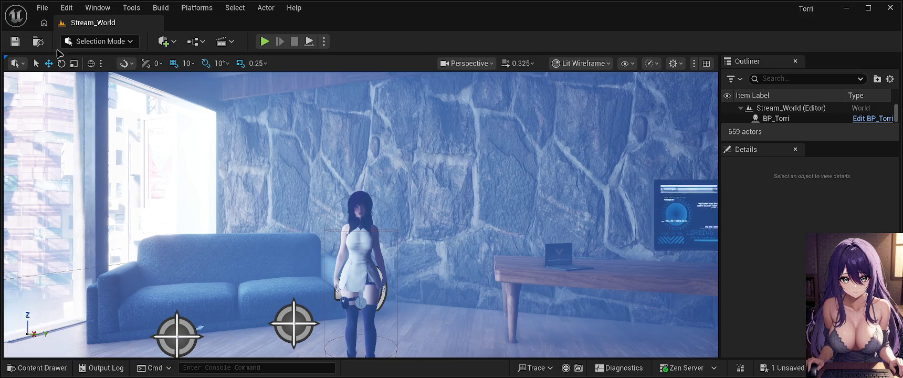
{"action": "left_click", "coordinate": [22, 40]}
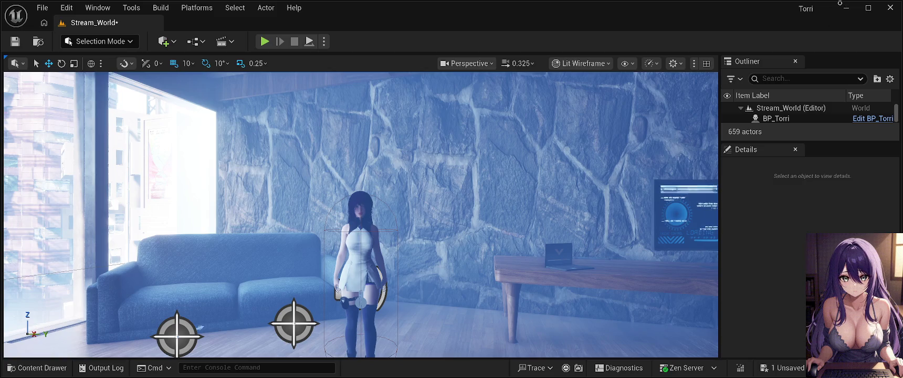
- Play Stream_World in editor to see Torri in the neon bar, then stop with Esc
{"action": "key", "text": "alt+p"}
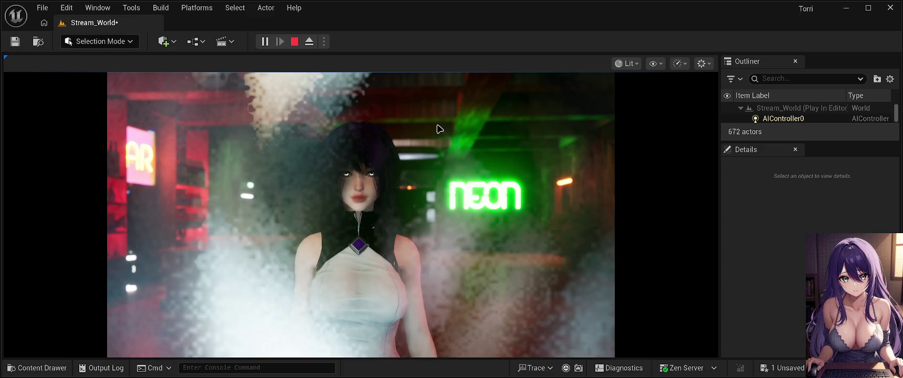
{"action": "key", "text": "Escape"}
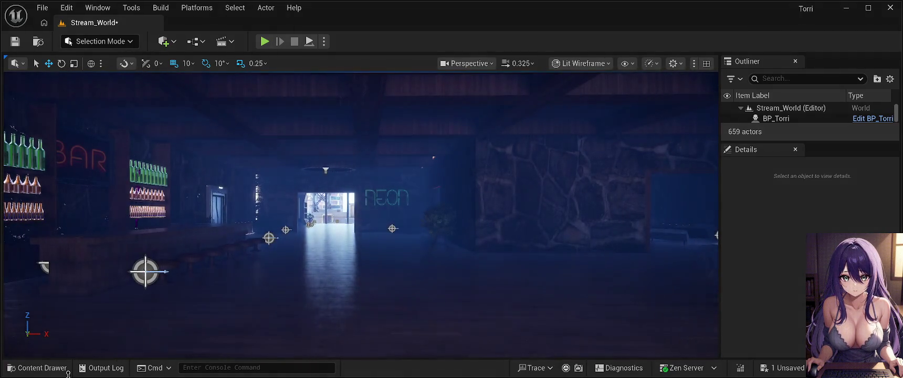
- Open the PA_UE5_Torri physics asset from the Content Drawer, then save the Stream_World level
{"action": "left_click", "coordinate": [52, 369]}
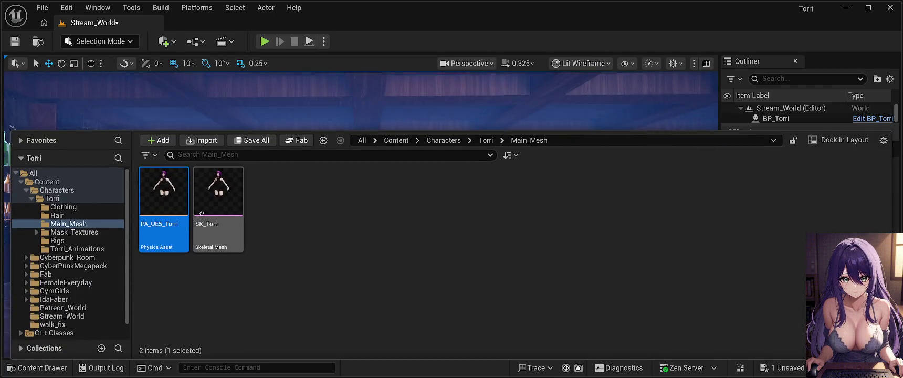
{"action": "double_click", "coordinate": [175, 200]}
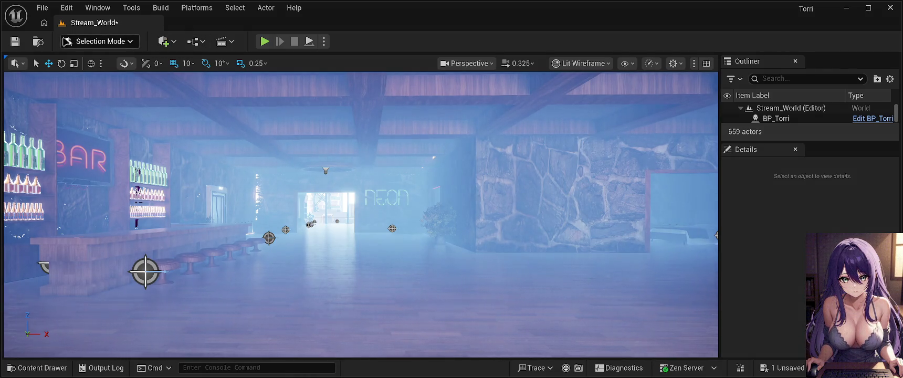
{"action": "left_click", "coordinate": [9, 45]}
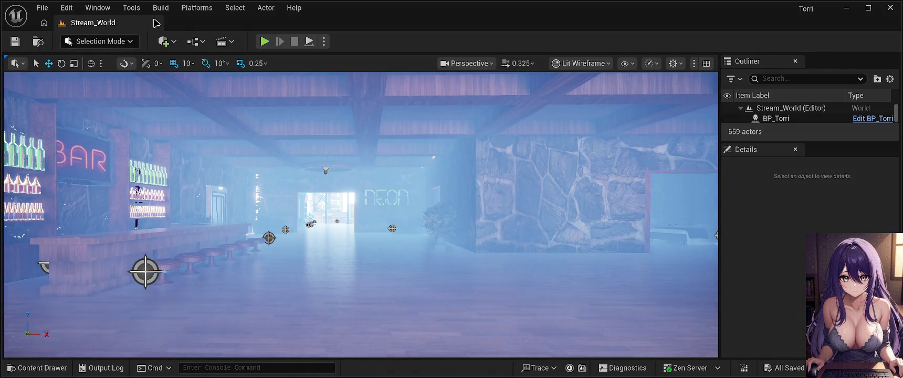